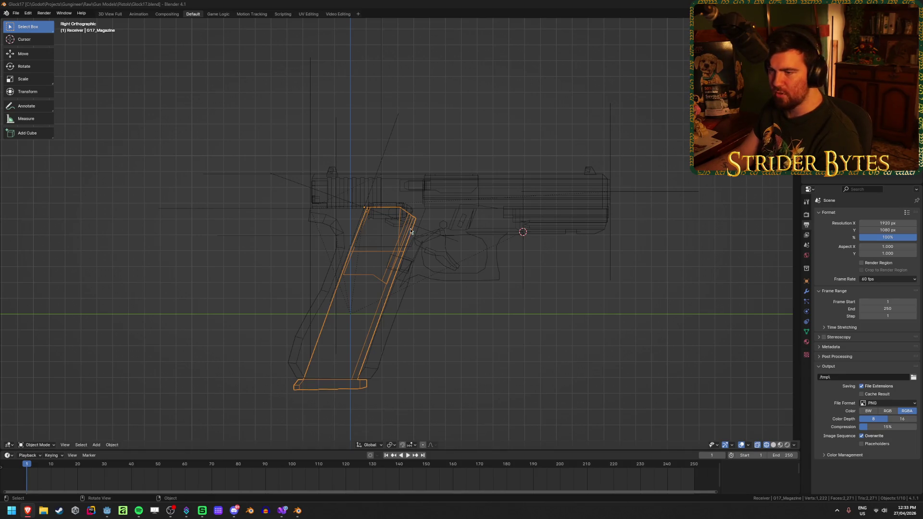
- Inspect the Glock17 slide, barrel, bullet and G17_Magazine from several angles
scroll(402, 235, "up", 3)
left_click(455, 307)
left_click(373, 189)
left_click(389, 205)
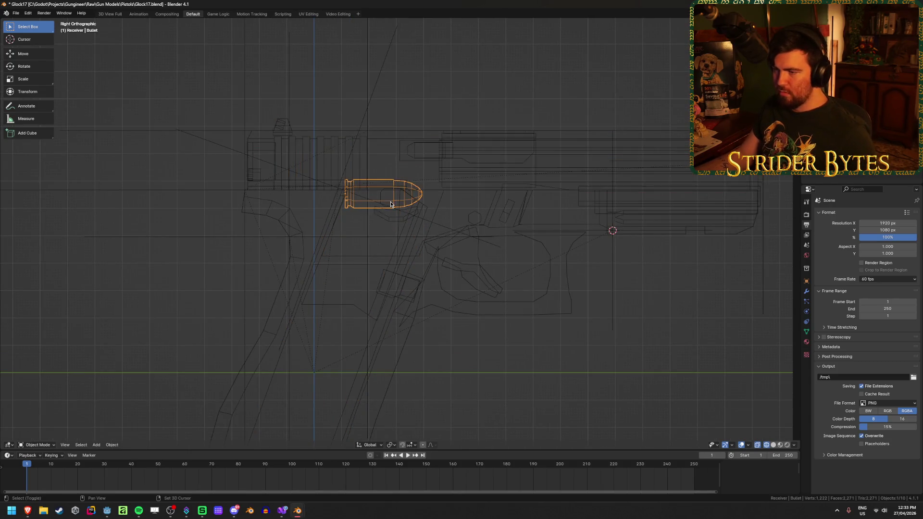
key("shift+z")
key("shift+z")
left_click(383, 199)
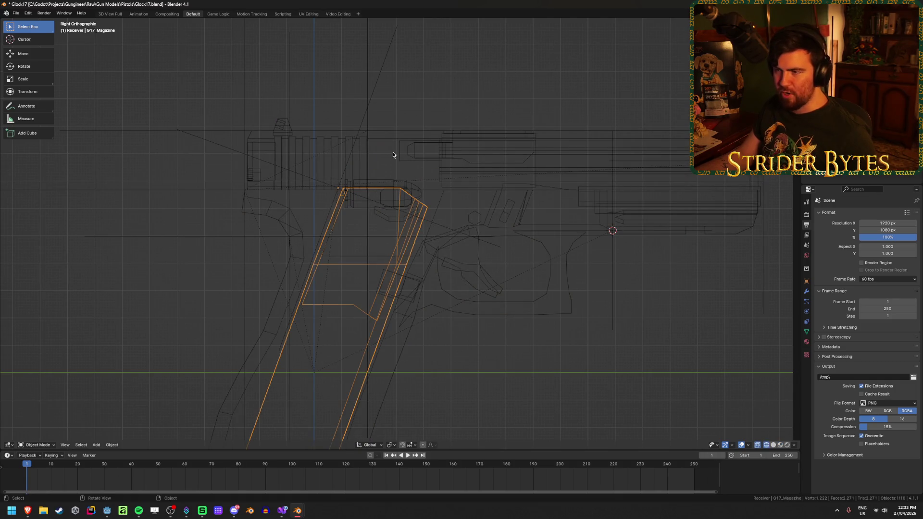
mouse_move(445, 195)
middle_mouse_down()
mouse_move(483, 233)
mouse_move(465, 259)
middle_mouse_up()
key("shift+z")
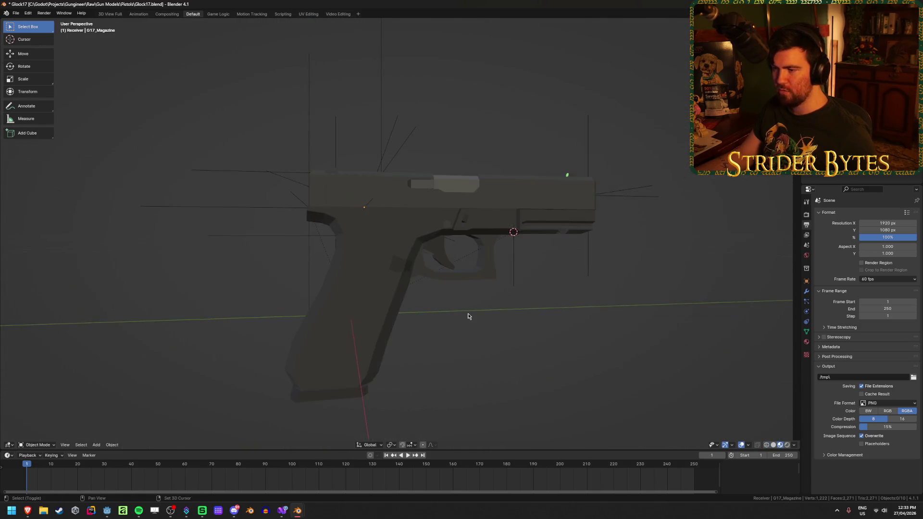
key("KP_3")
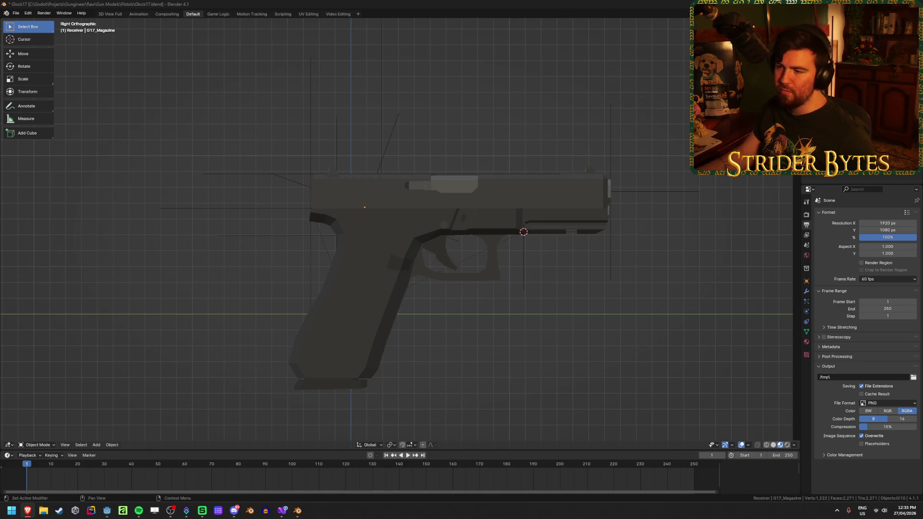
- Check receiver, barrel and magazine fit in wireframe, then close Glock17.blend without saving
key("shift+z")
left_click(410, 211)
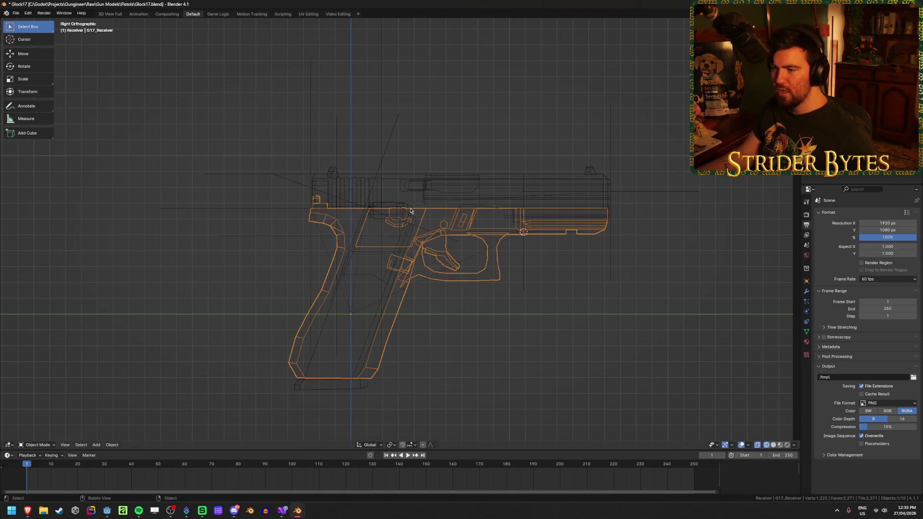
left_click(407, 201)
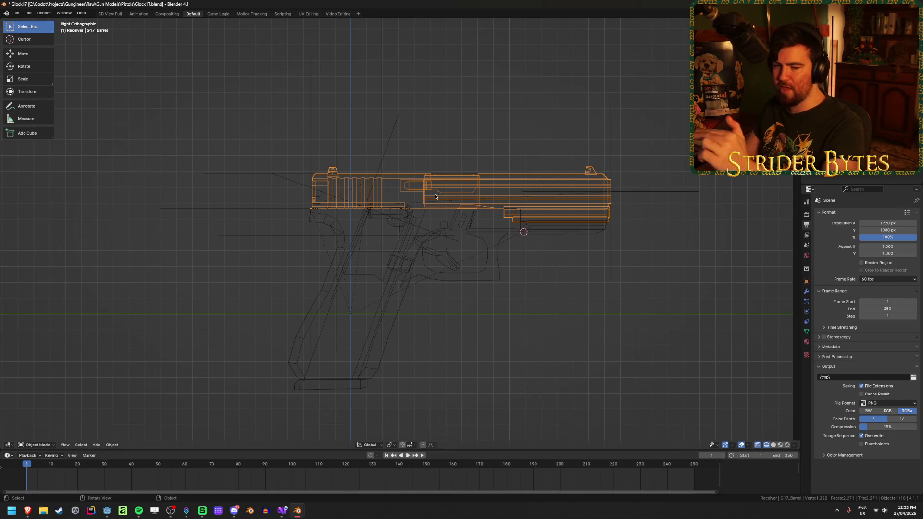
left_click(480, 335)
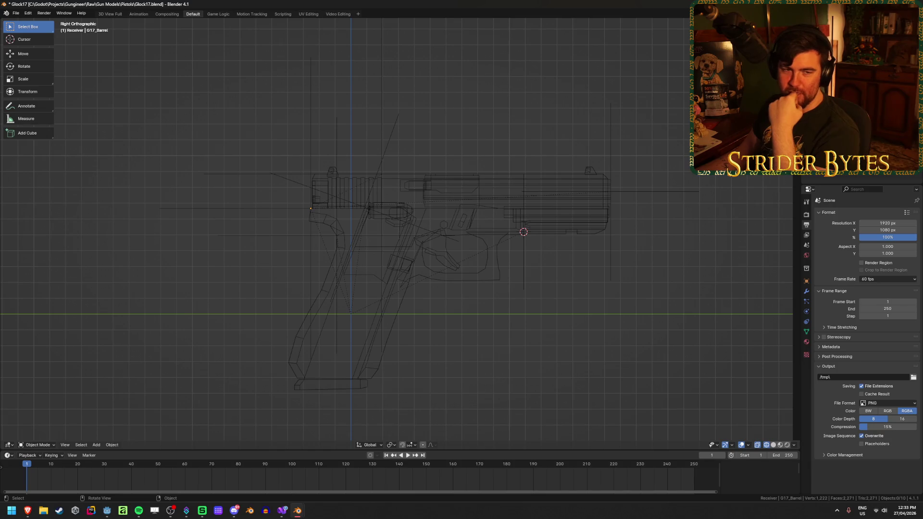
left_click(360, 388)
left_click(498, 335)
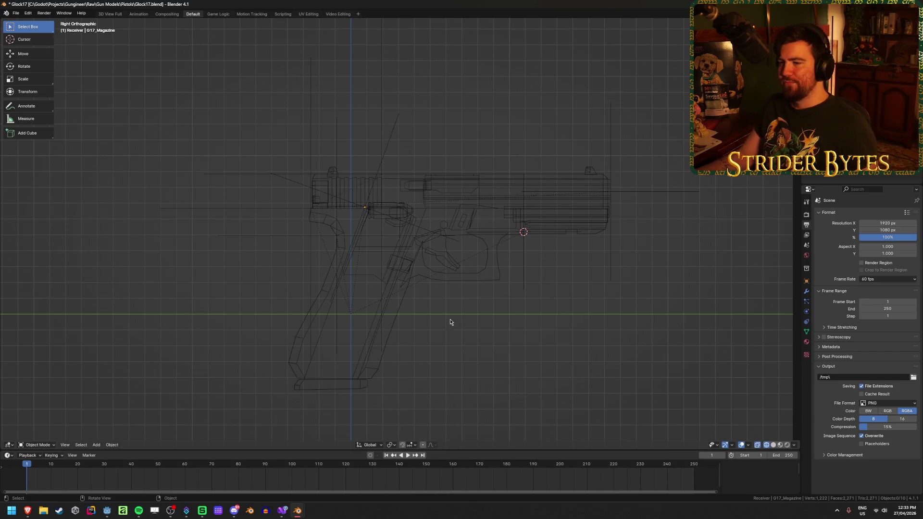
key("shift+z")
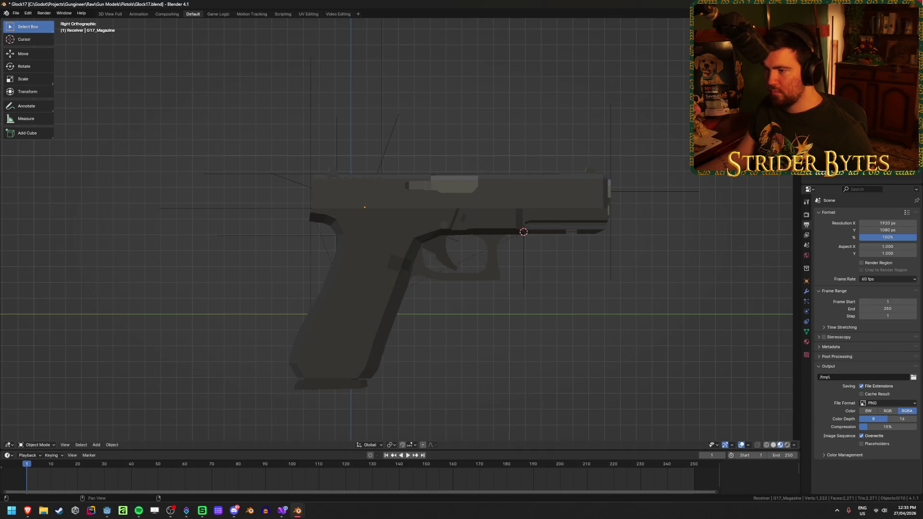
key("ctrl+q")
left_click(485, 267)
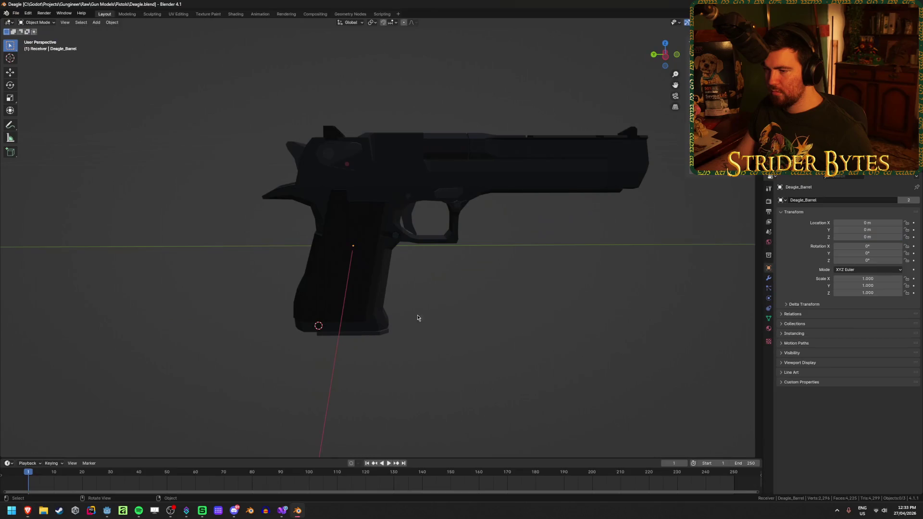
- Examine the Desert Eagle's Deagle_Magazine in wireframe from a few angles
left_click(357, 336)
mouse_move(356, 336)
middle_mouse_down()
mouse_move(416, 351)
mouse_move(420, 339)
mouse_move(455, 341)
middle_mouse_up()
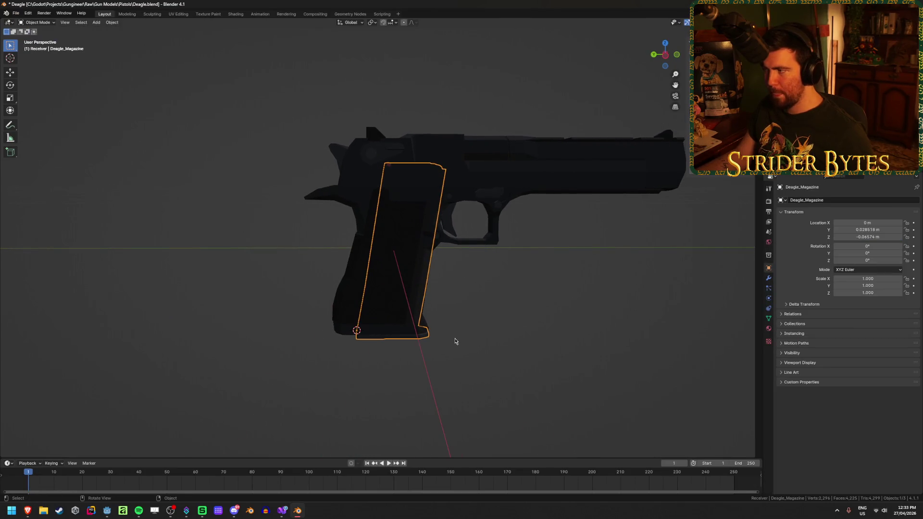
key("shift+z")
scroll(455, 341, "up", 4)
mouse_move(455, 341)
middle_mouse_down()
mouse_move(451, 229)
mouse_move(381, 223)
mouse_move(386, 204)
middle_mouse_up()
key("shift+z")
- Hide the Deagle_Receiver, then edit the Deagle_Magazine mesh and pick a top corner vertex
left_click(542, 128)
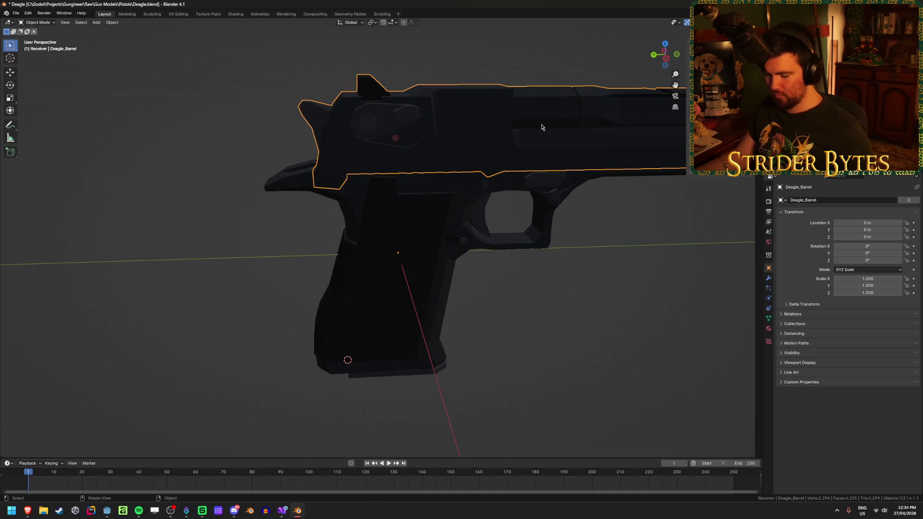
key("h")
left_click(398, 156)
scroll(412, 237, "up", 6)
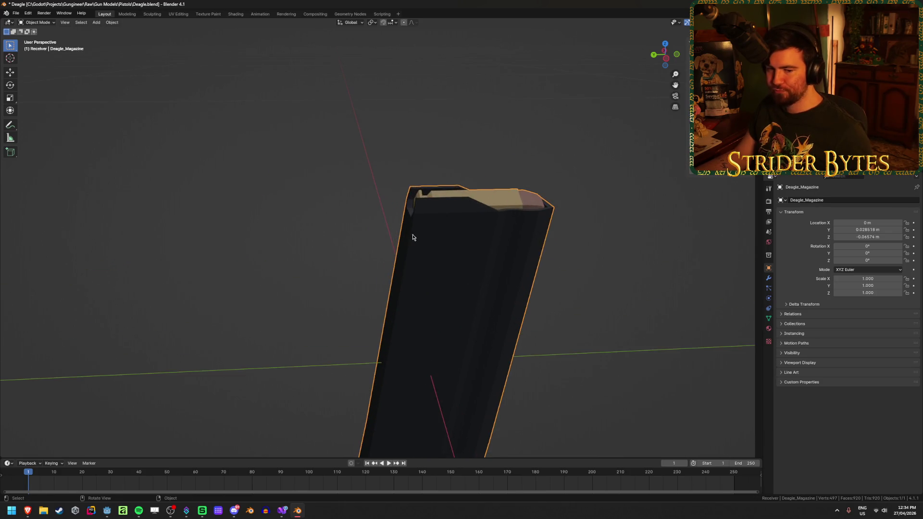
mouse_move(408, 253)
middle_mouse_down()
mouse_move(367, 239)
mouse_move(426, 239)
mouse_move(406, 241)
mouse_move(516, 201)
middle_mouse_up()
key("Tab")
left_click(505, 170)
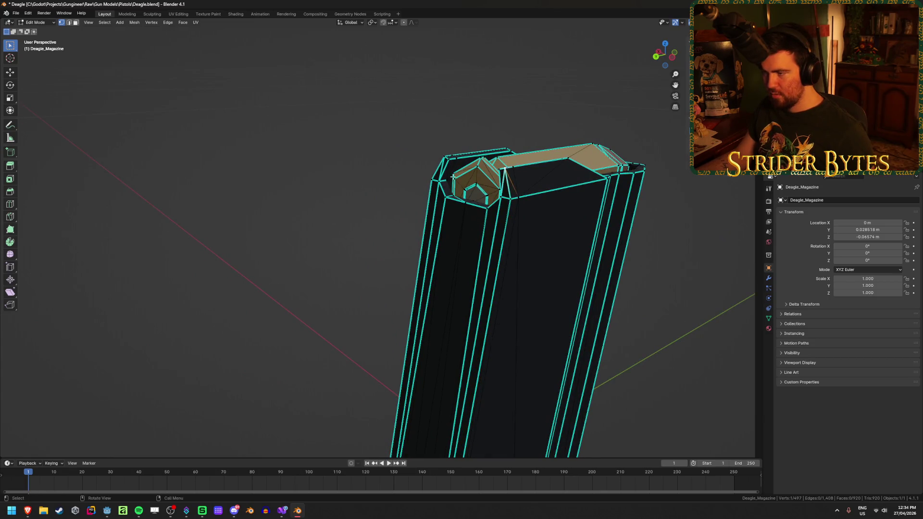
- Snap the 3D cursor to the two top vertices and set the magazine's origin there
left_click(444, 157, "shift")
key("shift+s")
left_click(439, 189)
key("Tab")
right_click(471, 250)
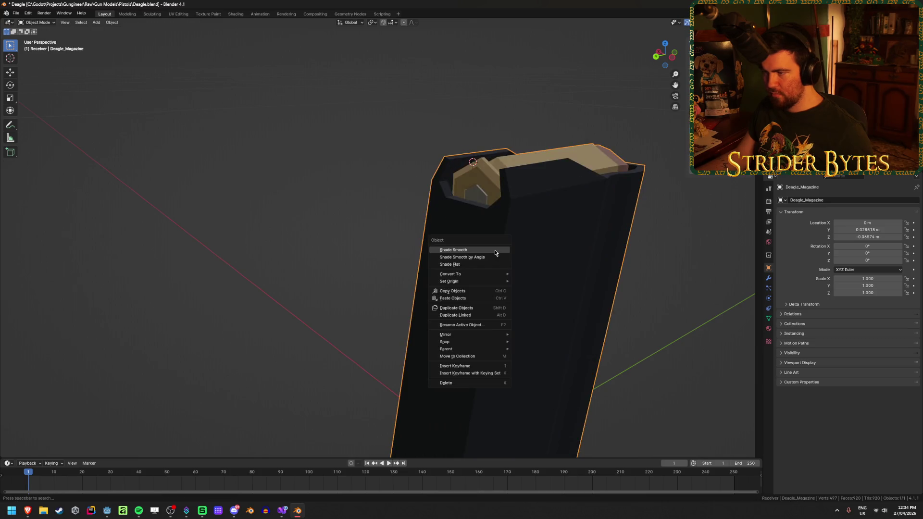
mouse_move(485, 276)
left_click(557, 297)
- Rotate the magazine 10° to stand upright and apply its rotation
scroll(559, 302, "down", 5)
key("KP_3")
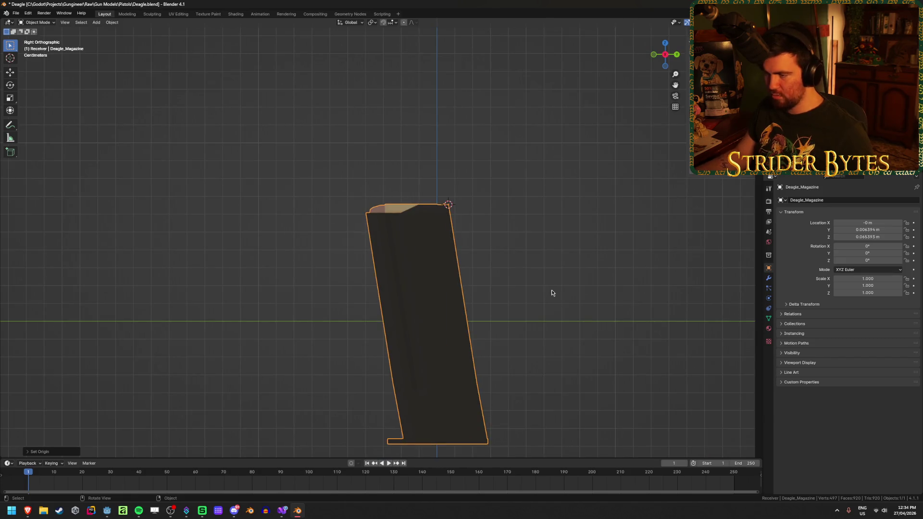
key("r")
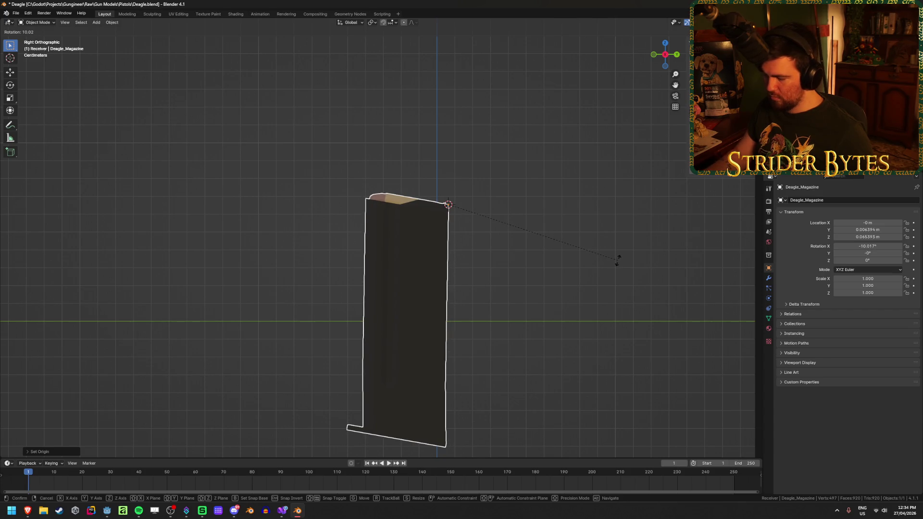
type("-10")
key("minus")
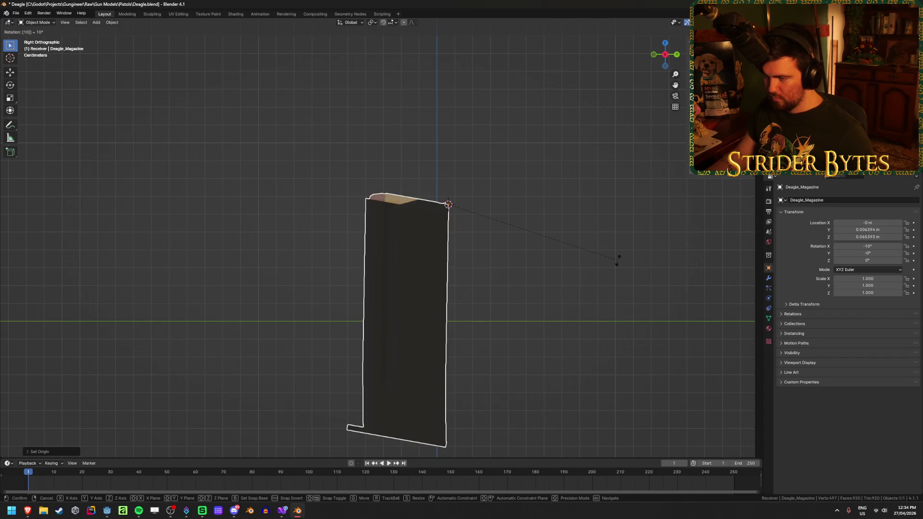
key("Return")
key("ctrl+a")
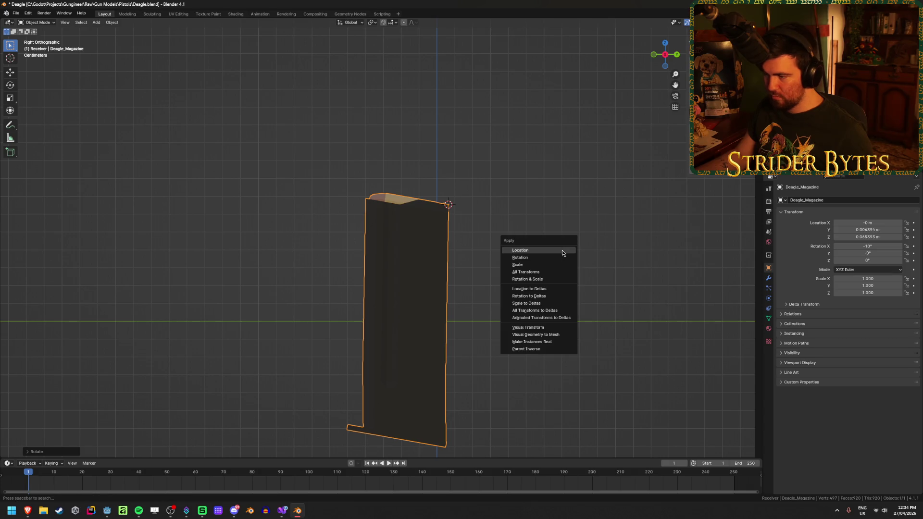
left_click(562, 257)
- Tilt the magazine back 10°, deselect it and unhide the rest of the Desert Eagle
type("r10")
key("minus")
key("Return")
left_click(593, 230)
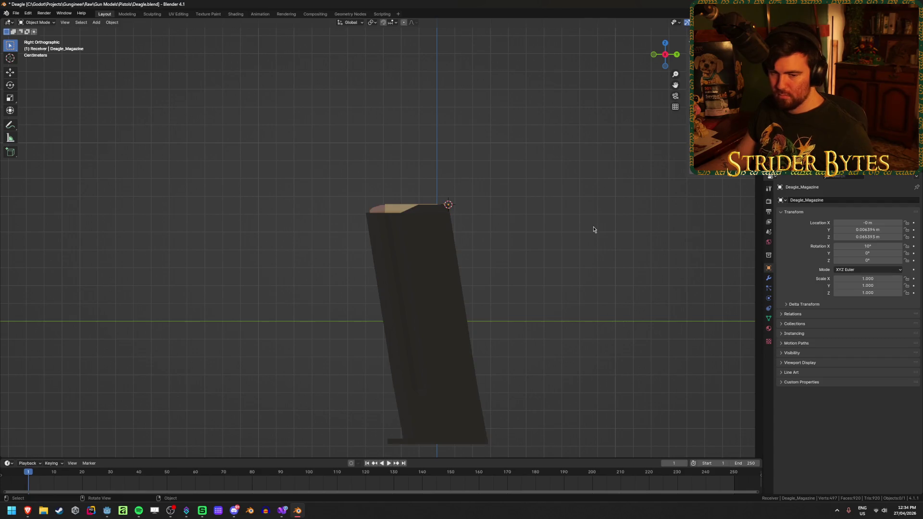
key("alt+h")
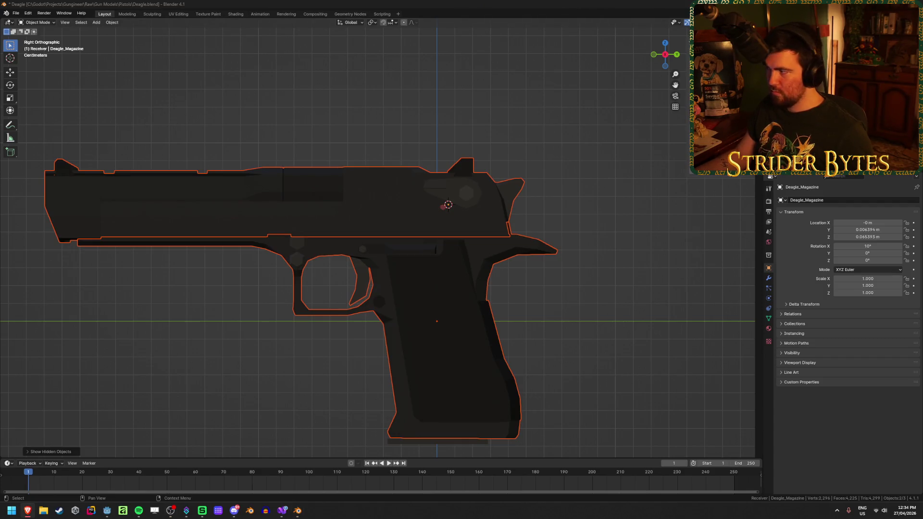
key("alt+Tab")
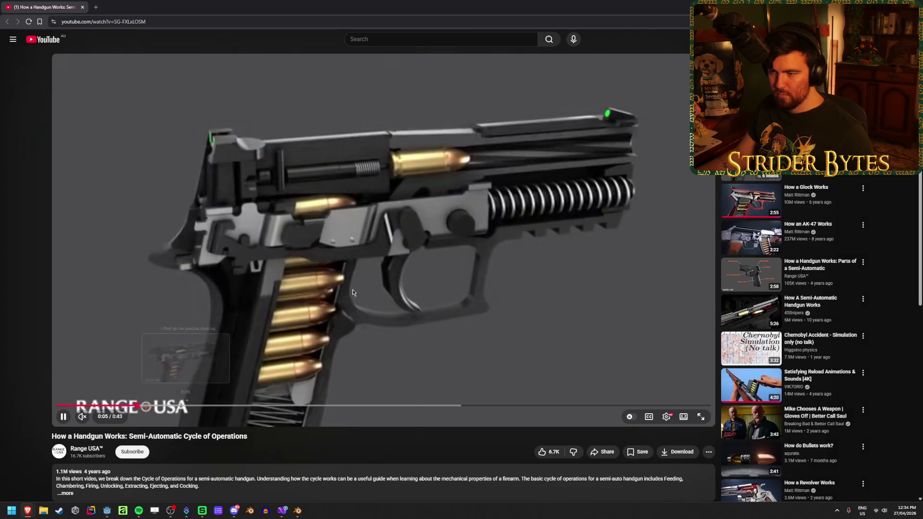
- Watch the handgun cycle video with pauses, then bring up Blender's recent-files list
left_click(359, 229)
left_click(298, 206)
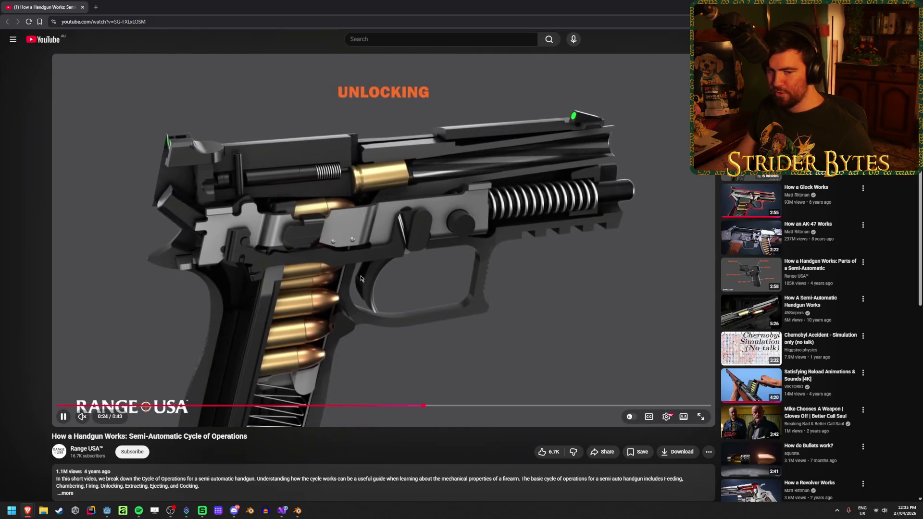
key("space")
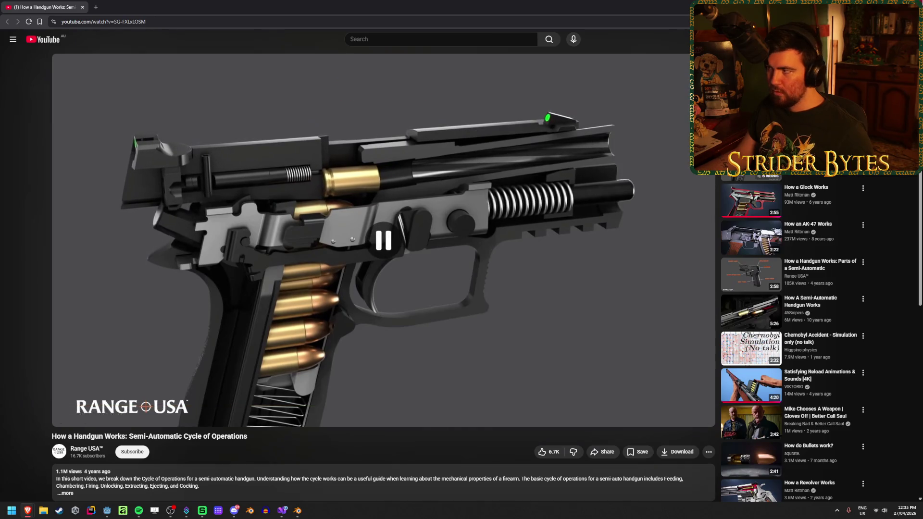
key("alt+Tab")
right_click(297, 510)
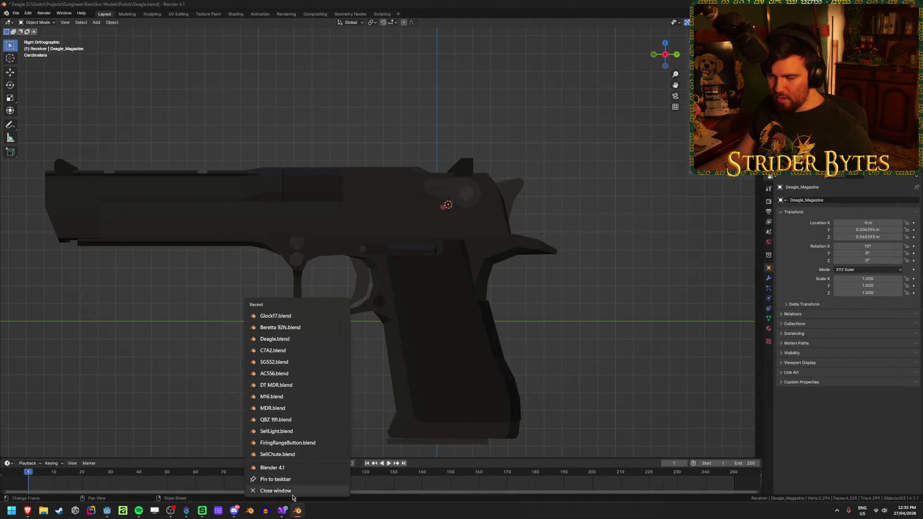
- Open Beretta 92fs.blend and move the 92FS_Magazine along Z into the grip
left_click(288, 328)
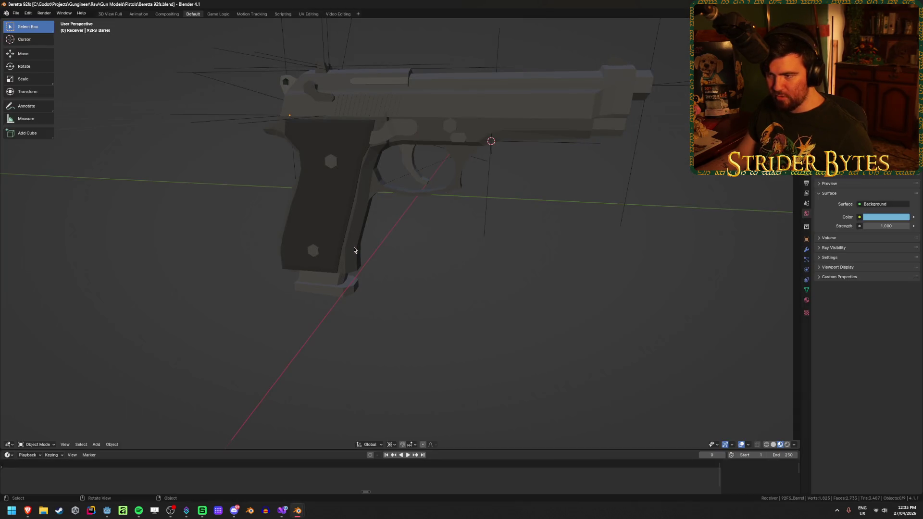
key("KP_3")
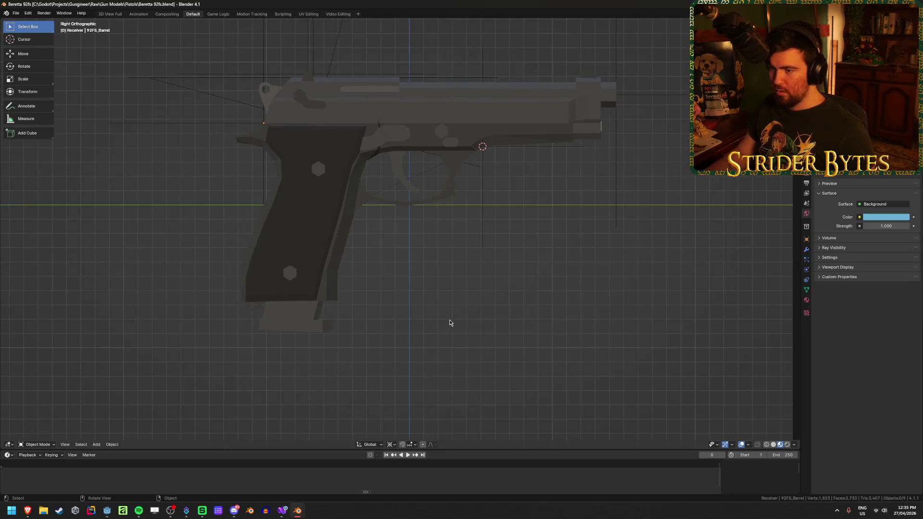
key("shift+z")
left_click(303, 323)
key("g")
key("z")
key("z")
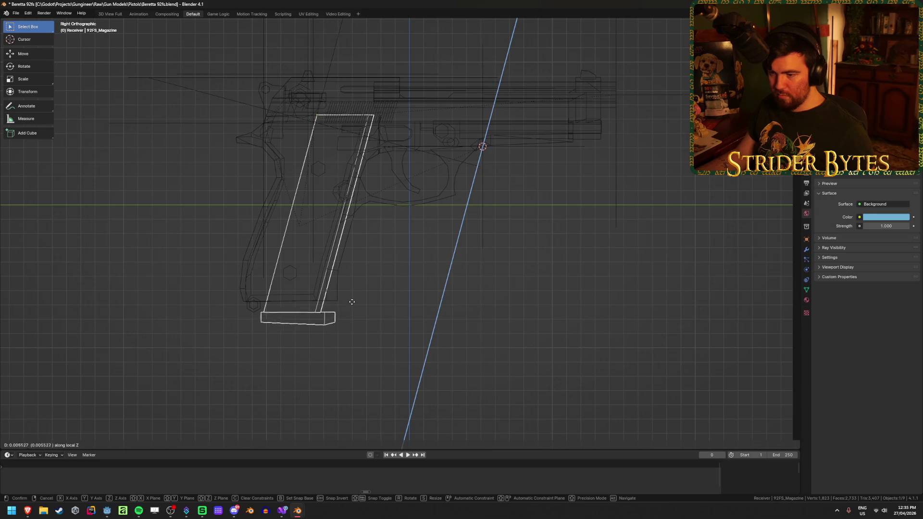
left_click(355, 294)
key("shift+z")
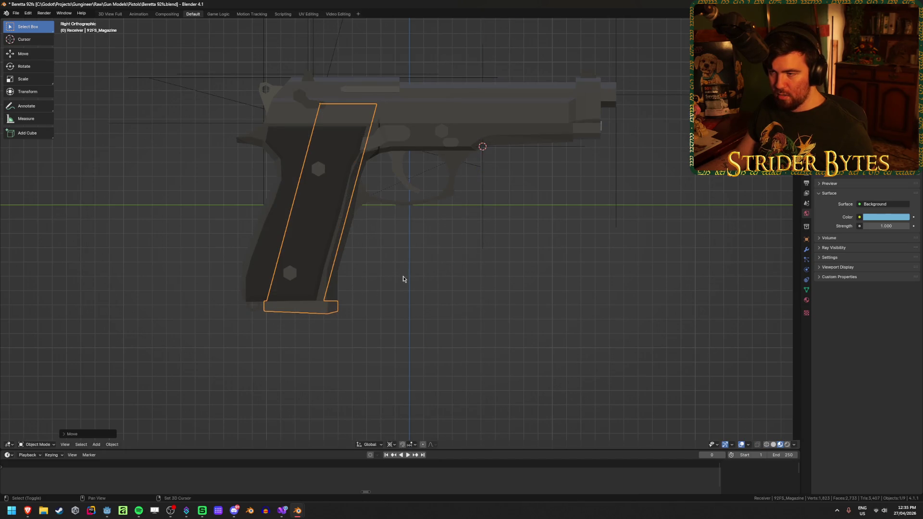
- Recentre and zoom on the Beretta to check the seated magazine, reselecting it
middle_click_drag(338, 144, 356, 220, "shift")
scroll(355, 219, "up", 2)
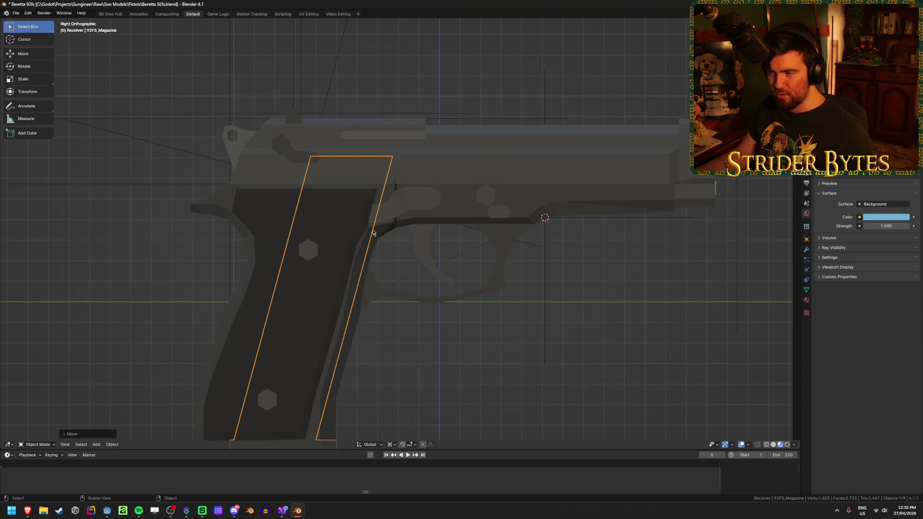
scroll(397, 321, "down", 3)
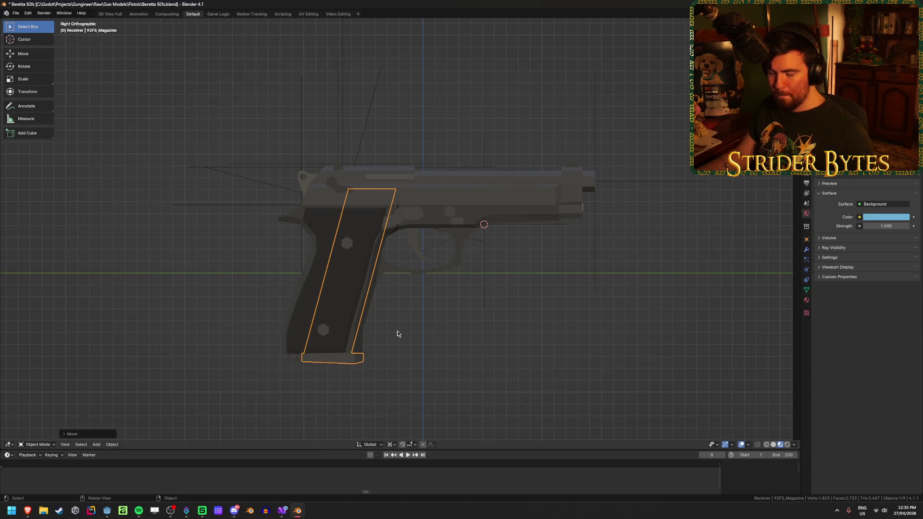
scroll(397, 331, "up", 2)
left_click(382, 371)
left_click(335, 420)
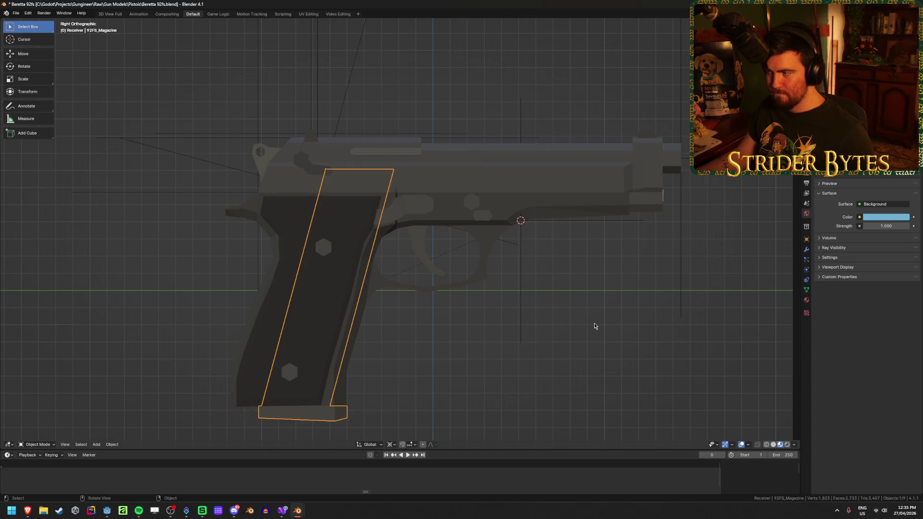
key("alt+Tab")
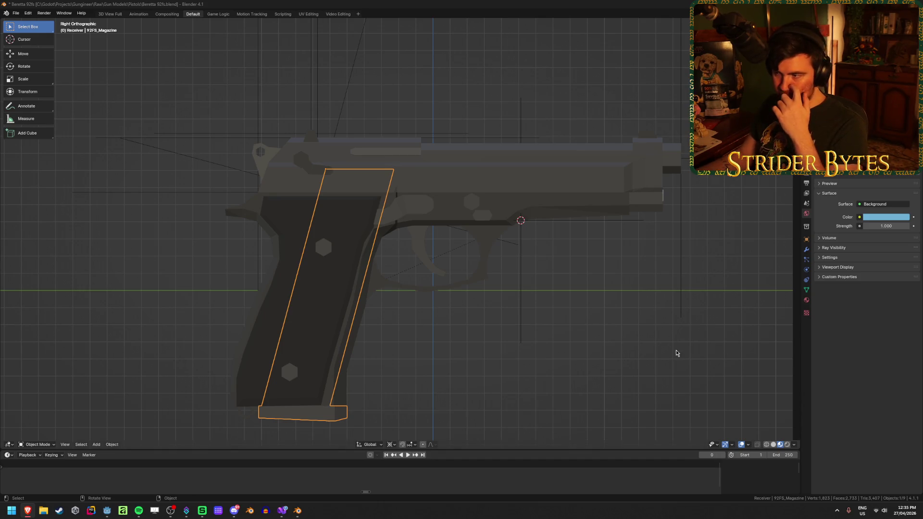
mouse_move(651, 333)
middle_mouse_down()
mouse_move(582, 344)
mouse_move(500, 330)
mouse_move(589, 329)
middle_mouse_up()
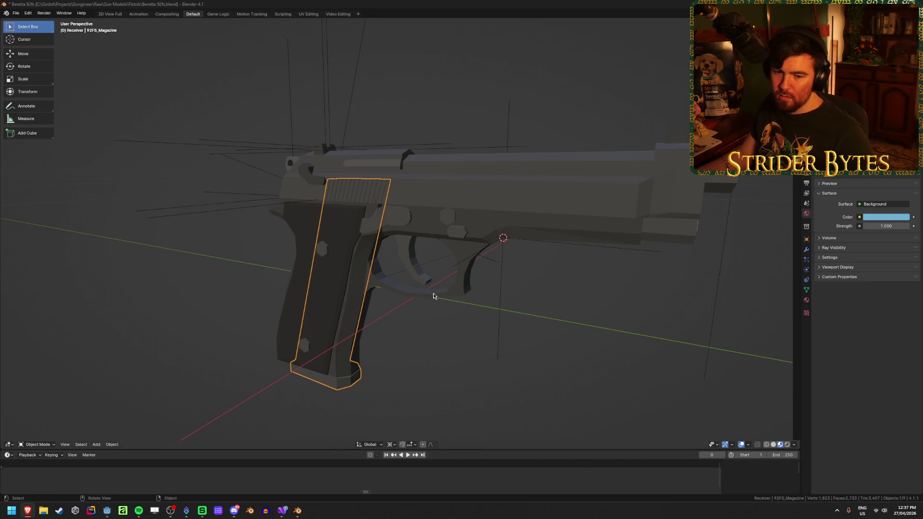
- Lower the 92FS_Magazine's top face along Z beneath the slide
middle_click_drag(434, 292, 403, 315)
key("KP_3")
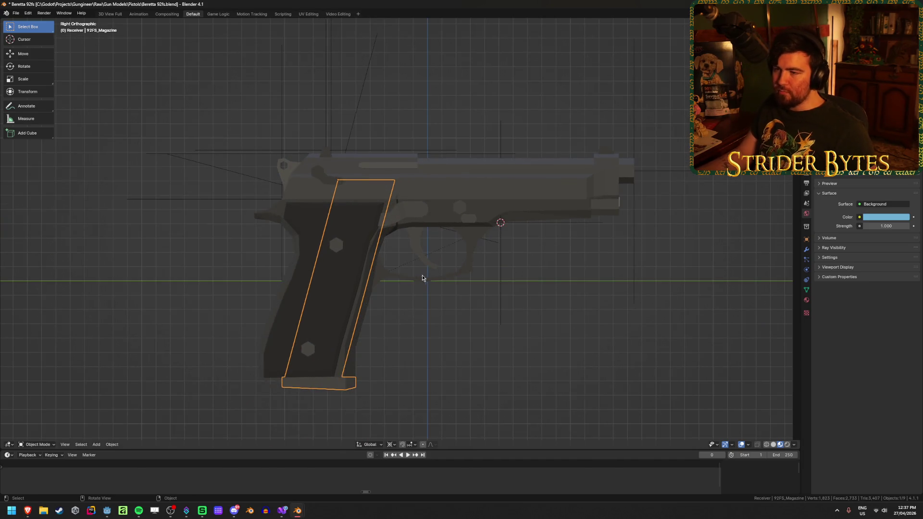
left_click(351, 124)
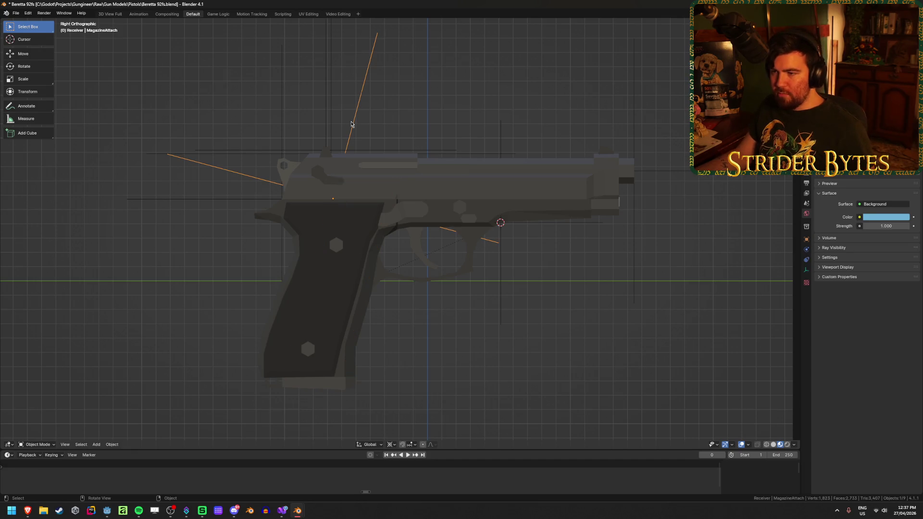
left_click(332, 391)
key("shift+z")
key("Tab")
left_click_drag(299, 146, 434, 193, "shift")
key("g")
key("z")
key("z")
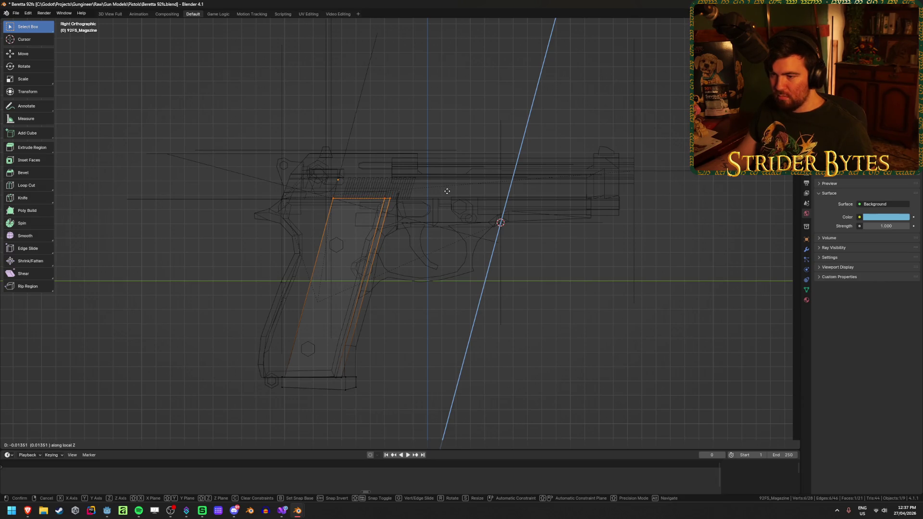
left_click(447, 192)
- Snap the 3D cursor to the magazine's top-left corner edge and return to object mode
key("Tab")
key("Tab")
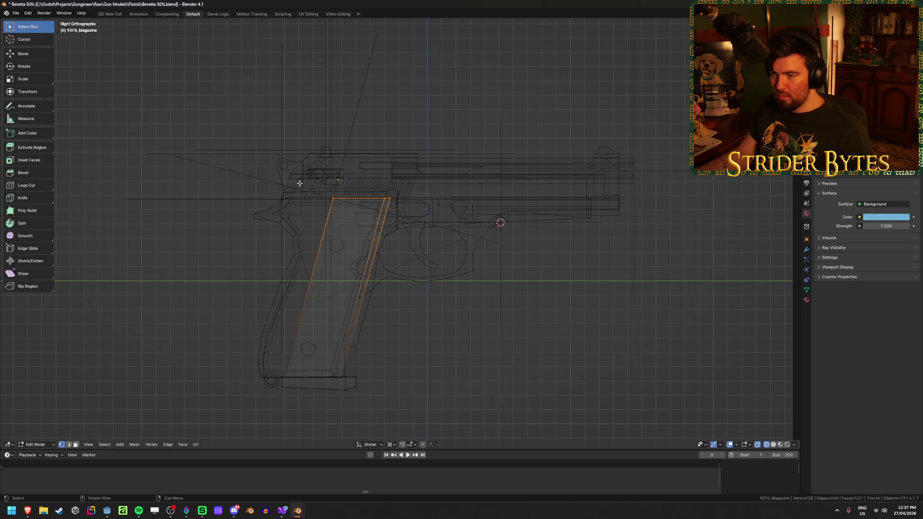
left_click_drag(310, 176, 346, 211)
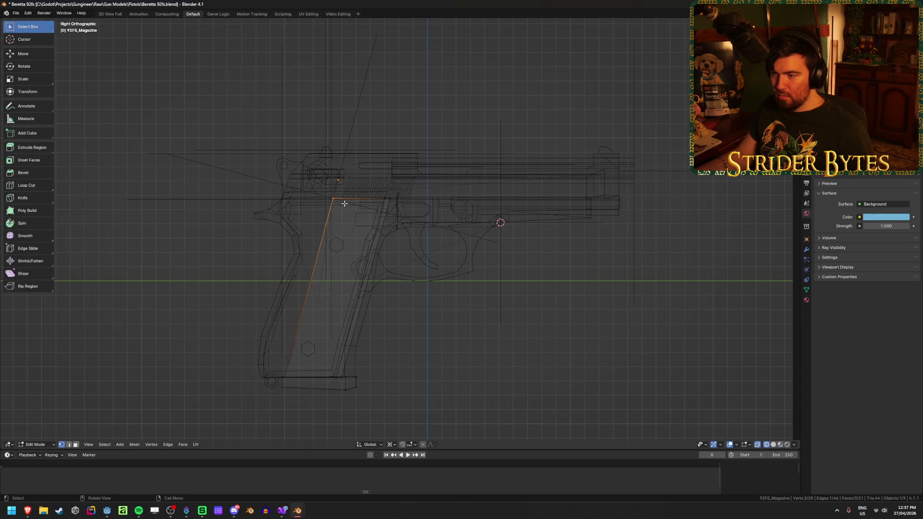
key("shift+s")
left_click(385, 244)
key("Tab")
key("shift+z")
right_click(425, 325)
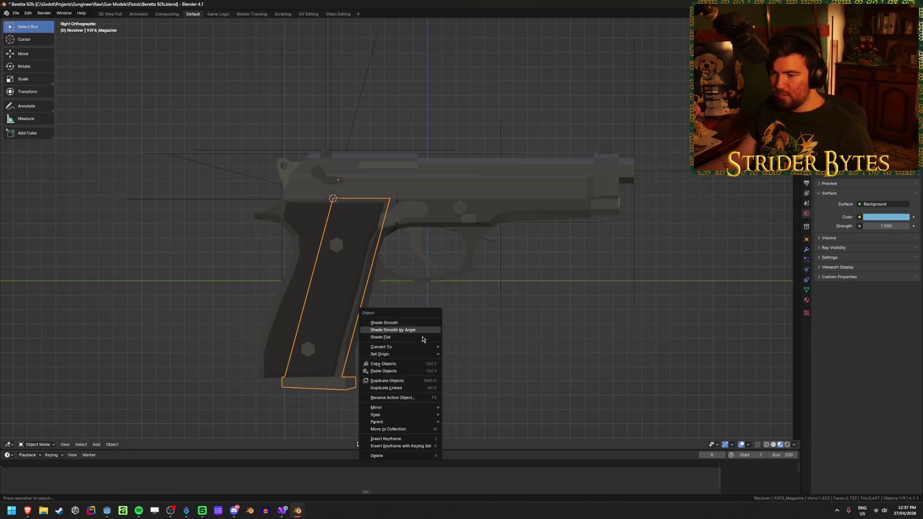
- Set the 92FS_Magazine origin to the 3D cursor and check it with the receiver hidden
mouse_move(421, 354)
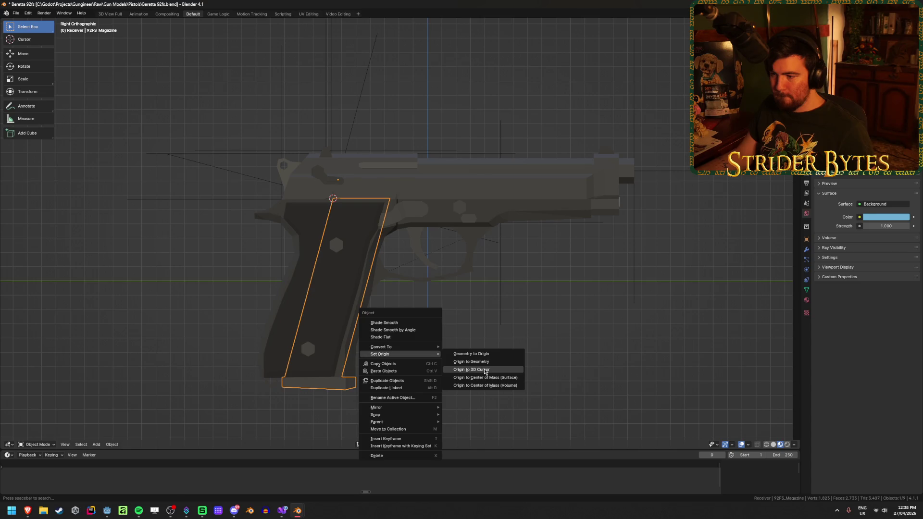
left_click(484, 372)
middle_click_drag(416, 342, 437, 340)
left_click(349, 285)
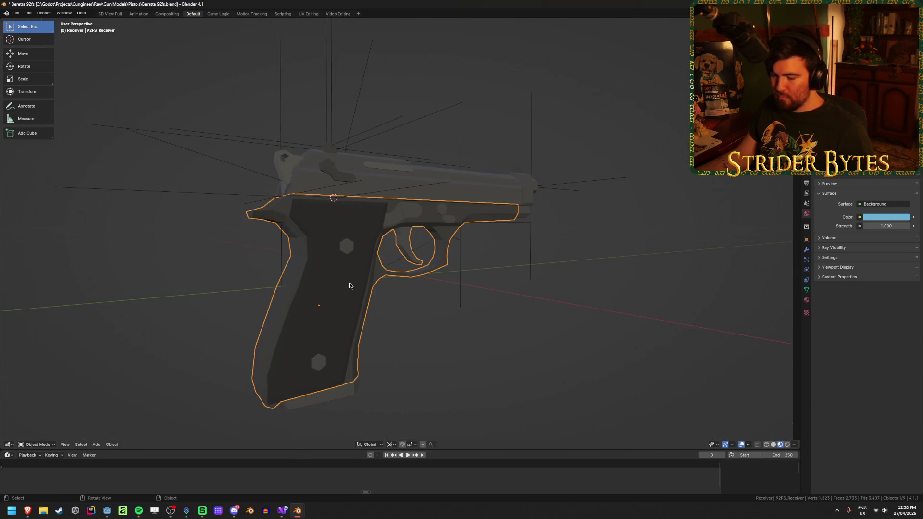
key("h")
left_click(338, 288)
mouse_move(338, 289)
middle_mouse_down()
mouse_move(383, 309)
mouse_move(370, 282)
mouse_move(422, 319)
mouse_move(420, 327)
mouse_move(379, 315)
middle_mouse_up()
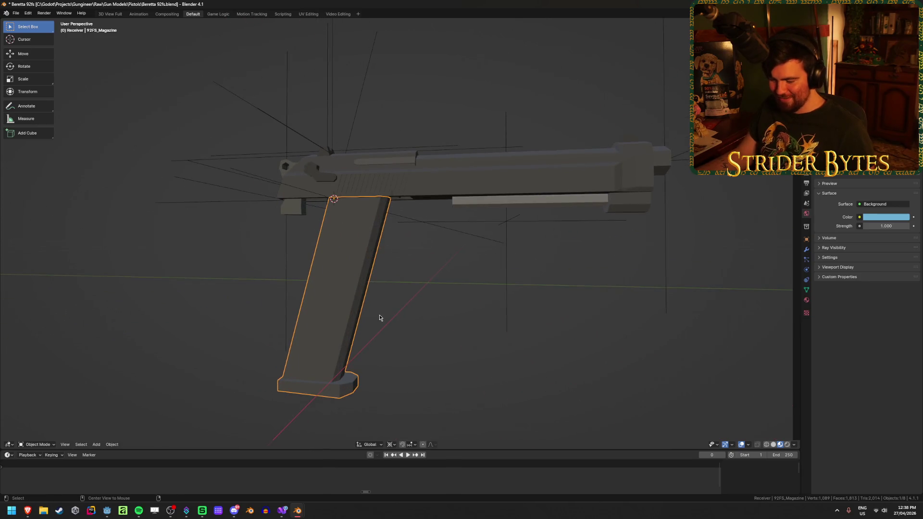
key("alt+h")
- Copy the 92FS_Magazine object to the clipboard
left_click(342, 386)
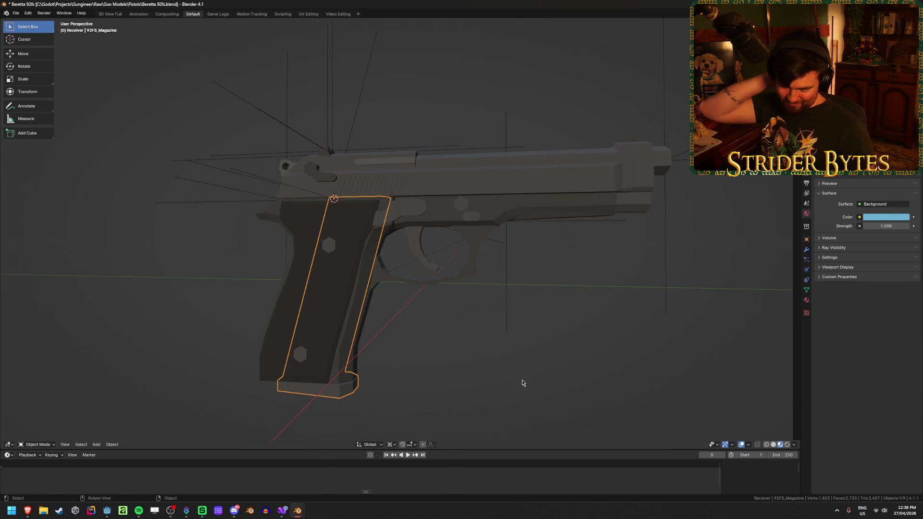
key("ctrl+c")
mouse_move(295, 509)
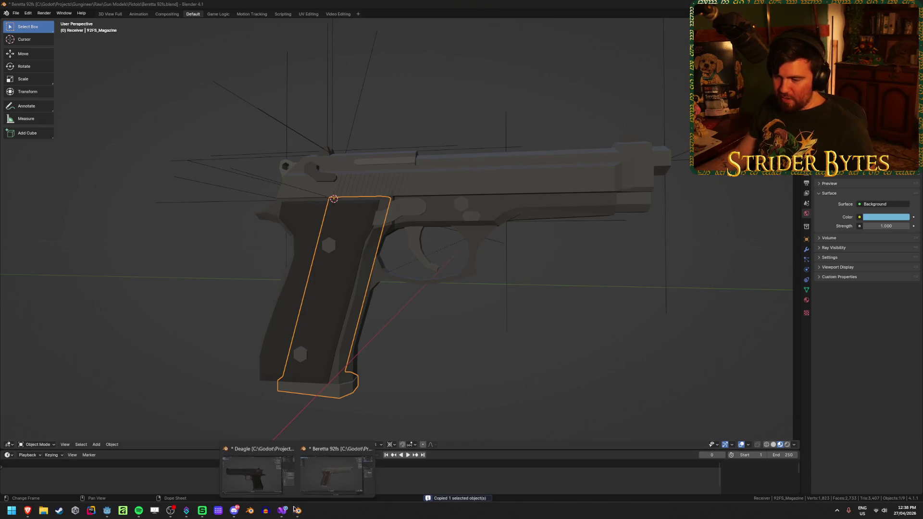
left_click(255, 473)
- Reveal the Deagle's hidden slide and select it
mouse_move(596, 331)
middle_mouse_down()
mouse_move(420, 336)
mouse_move(487, 357)
middle_mouse_up()
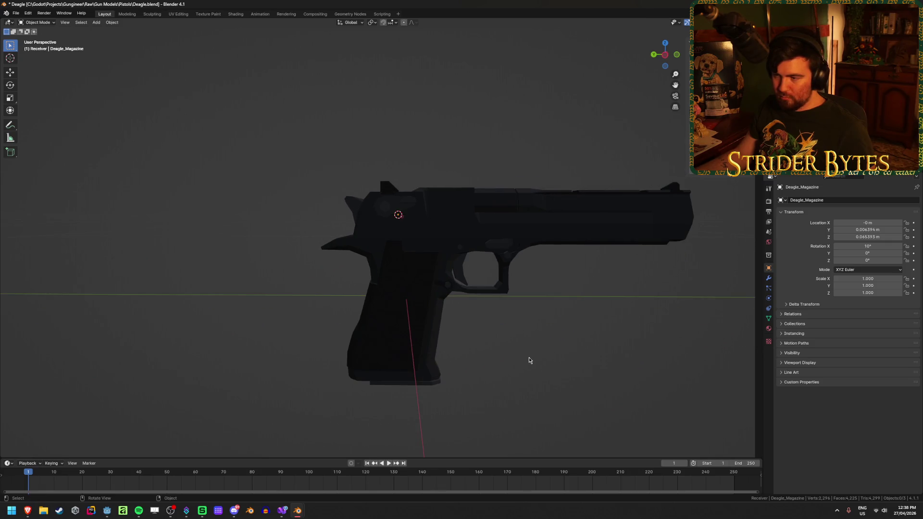
left_click(407, 250)
scroll(426, 214, "up", 4)
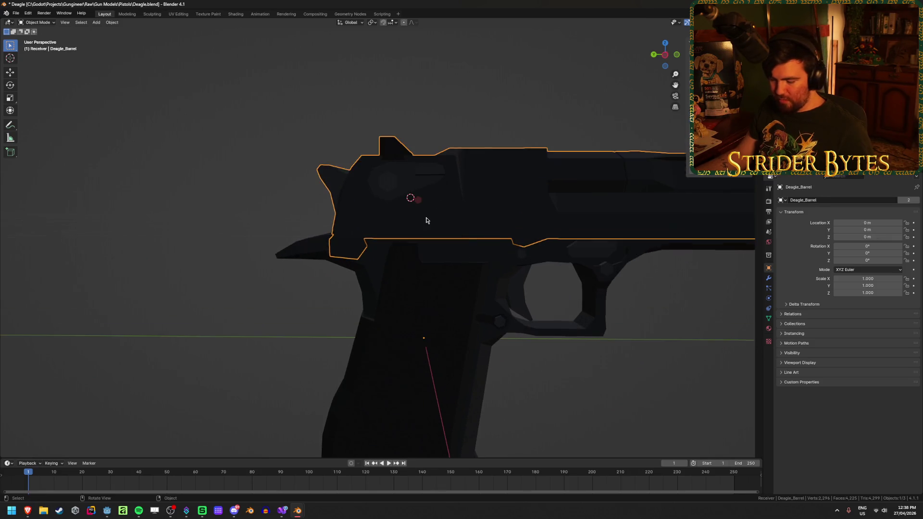
scroll(427, 224, "down", 1)
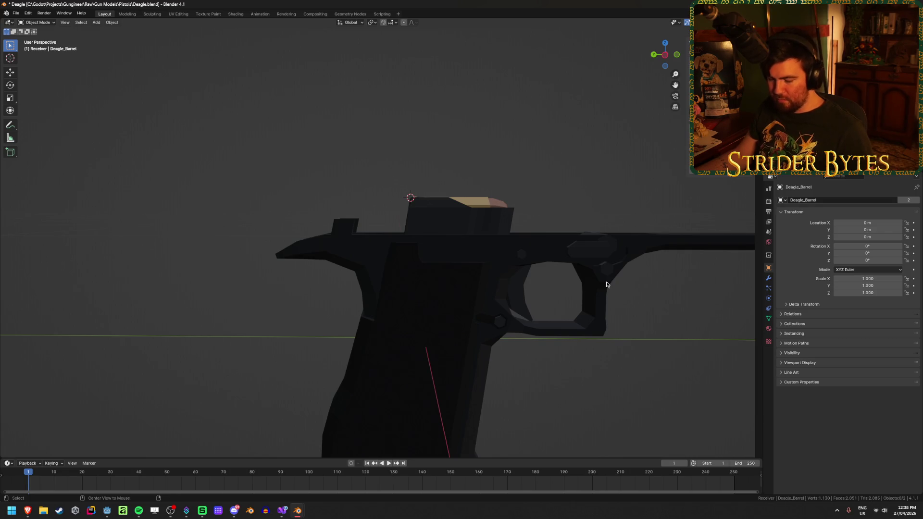
key("alt+h")
key("alt+a")
scroll(436, 306, "down", 1)
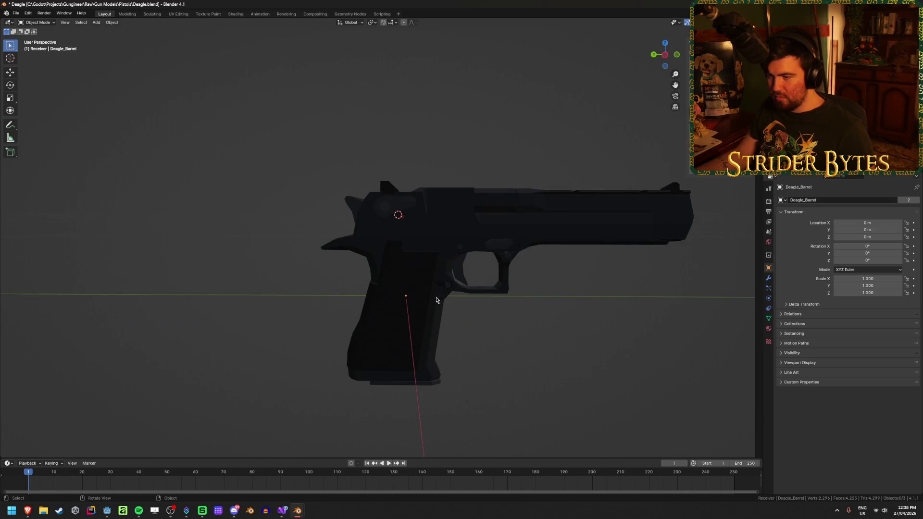
left_click(435, 219)
- Paste the 92FS_Magazine and rotate it 180° around Z, checking it side-on in wireframe
key("ctrl+v")
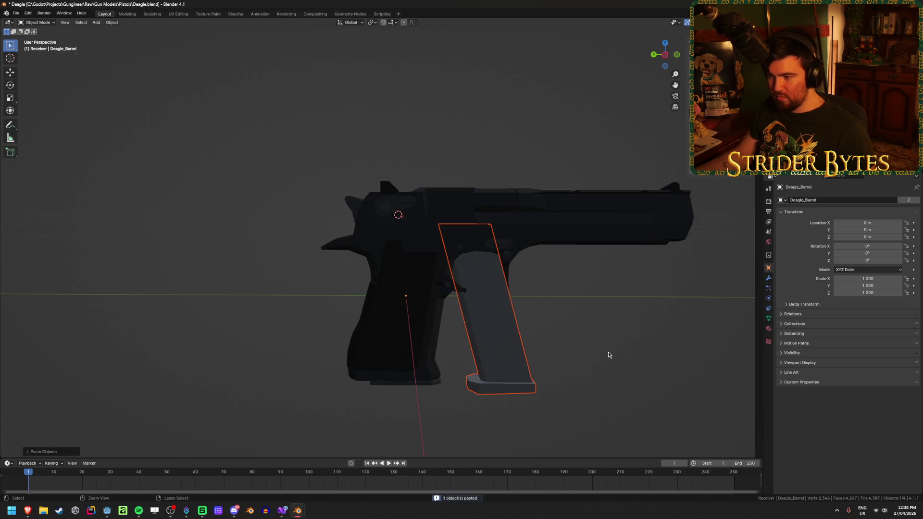
key("r")
type("z")
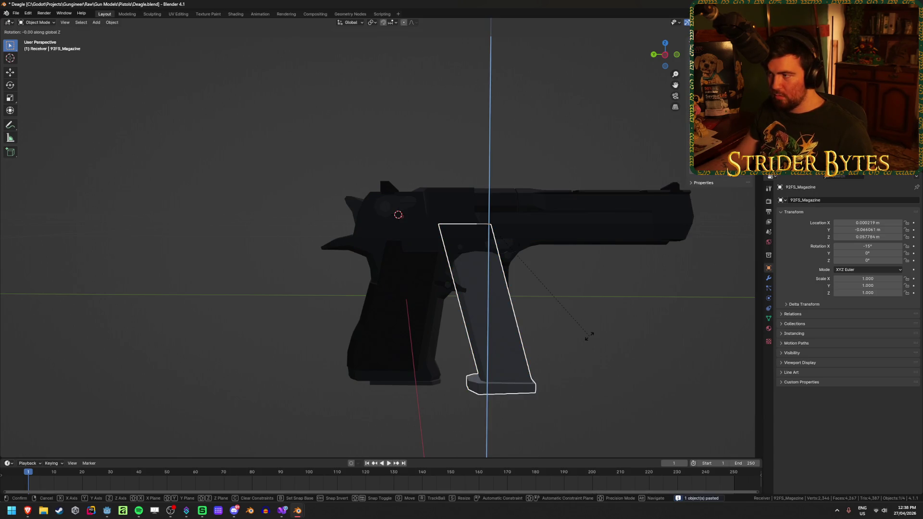
type("180")
key("Return")
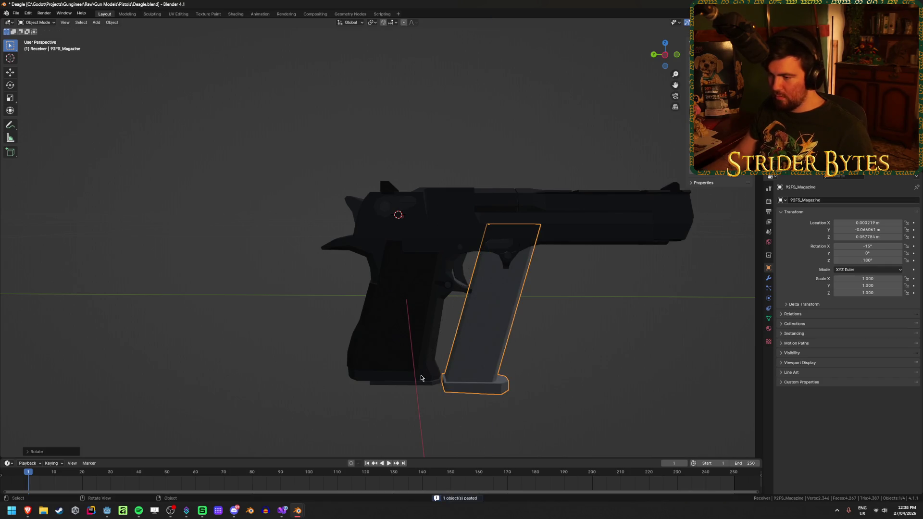
key("KP_3")
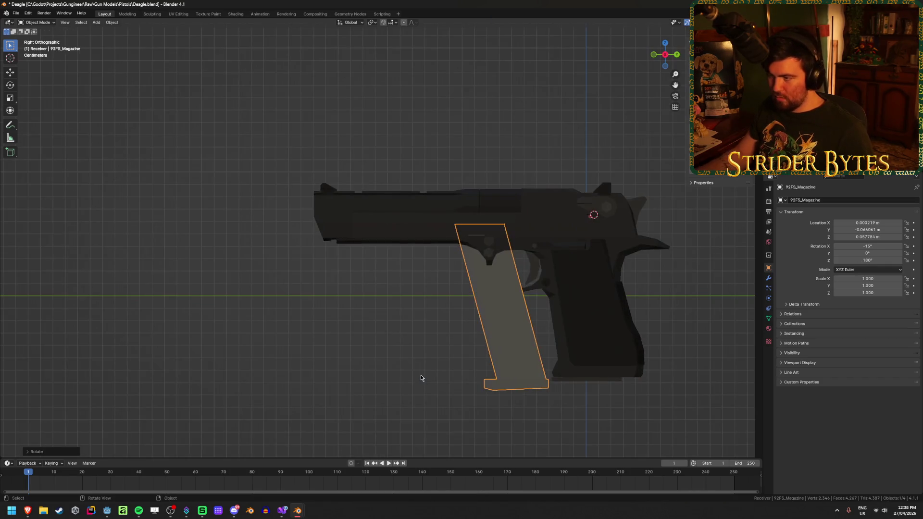
key("shift+z")
mouse_move(500, 272)
middle_mouse_down()
mouse_move(471, 279)
mouse_move(505, 272)
middle_mouse_up()
key("shift+z")
key("shift+s")
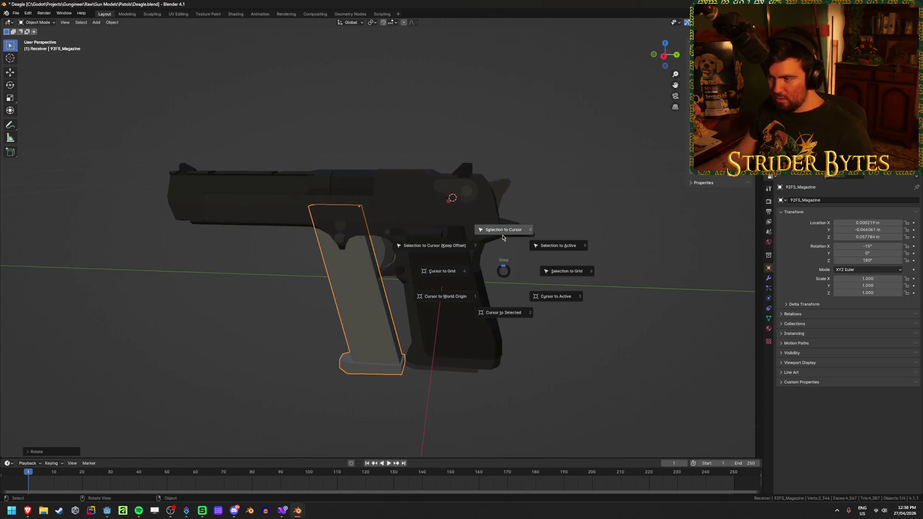
- Snap the 92FS_Magazine to the 3D cursor and hide the Deagle_Magazine to view it alone
left_click(500, 229)
key("h")
middle_click_drag(571, 348, 575, 316)
left_click(449, 363)
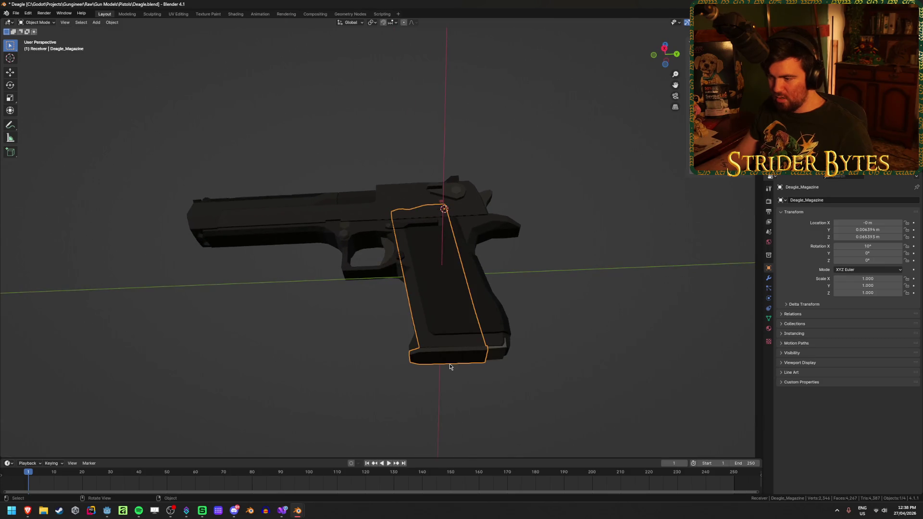
key("h")
middle_click_drag(528, 351, 537, 366)
key("alt+h")
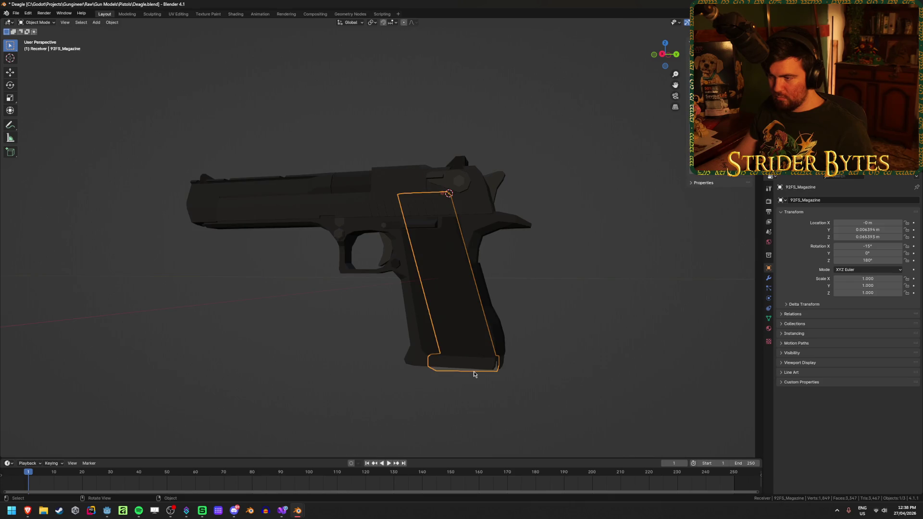
mouse_move(551, 299)
middle_mouse_down()
mouse_move(570, 305)
mouse_move(558, 290)
middle_mouse_up()
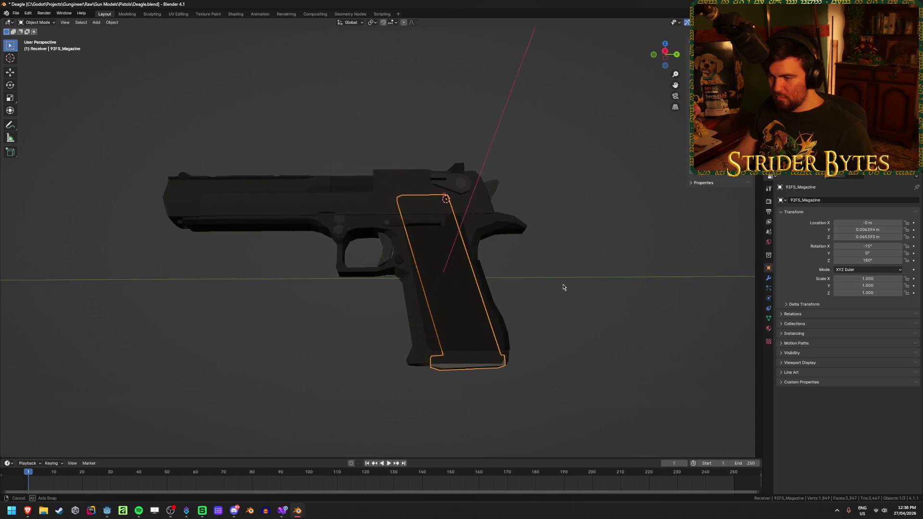
key("KP_3")
- Slide the 92FS_Magazine down along its local Z axis into the grip
key("g")
key("z")
key("z")
left_click(573, 282)
left_click(591, 353)
mouse_move(590, 353)
middle_mouse_down()
mouse_move(526, 336)
mouse_move(615, 326)
mouse_move(462, 329)
mouse_move(538, 310)
mouse_move(540, 270)
mouse_move(526, 231)
mouse_move(516, 238)
middle_mouse_up()
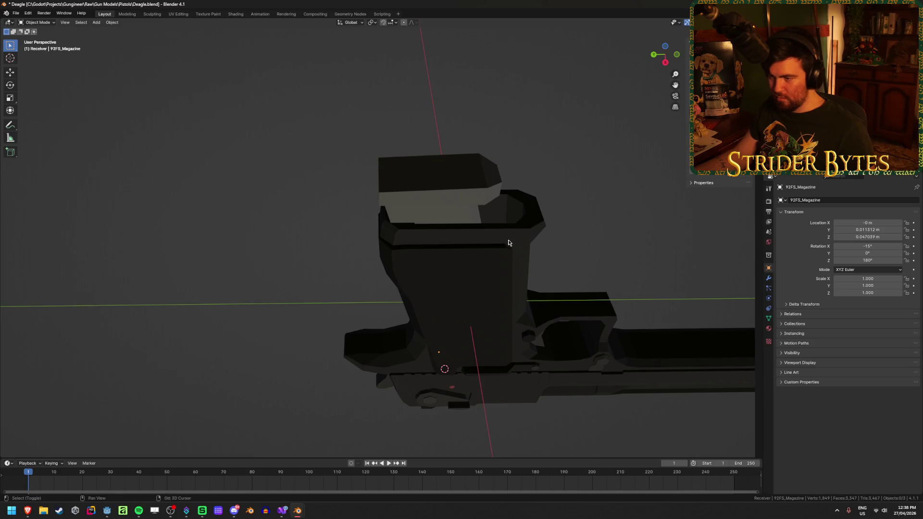
scroll(490, 260, "up", 4)
- Shift the magazine along global Y to align it in the grip, then unhide objects
left_click(400, 275)
key("g")
key("y")
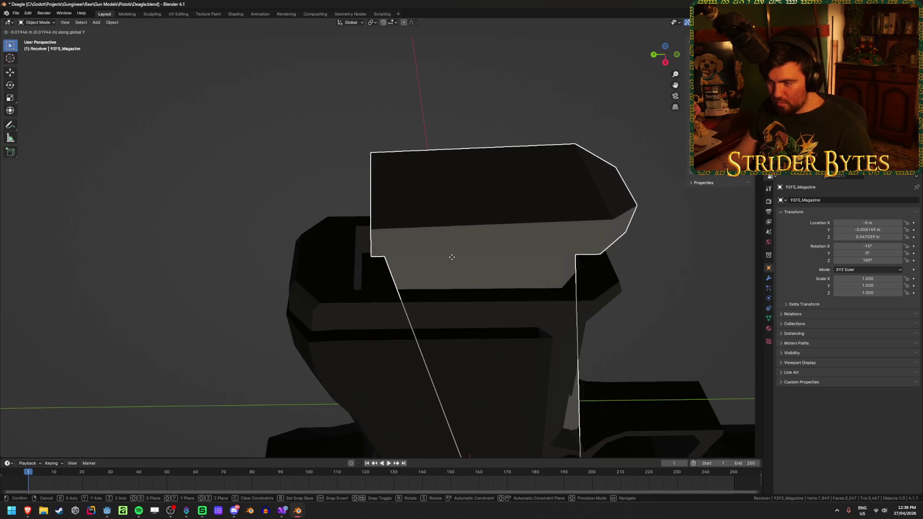
left_click(430, 258)
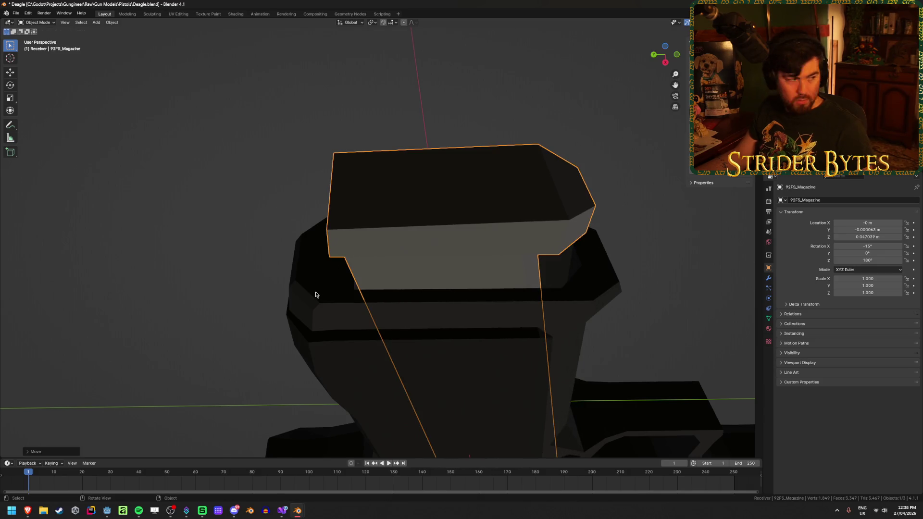
scroll(309, 373, "down", 5)
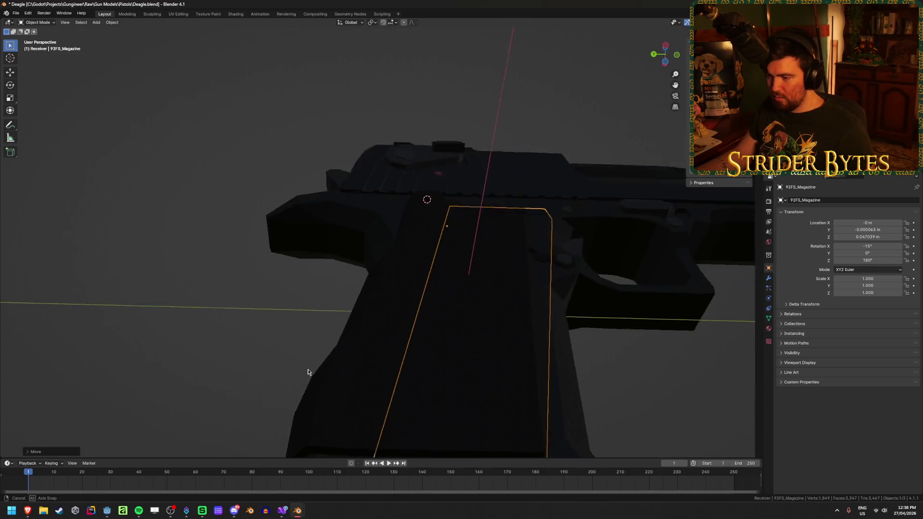
key("KP_3")
scroll(547, 274, "down", 5)
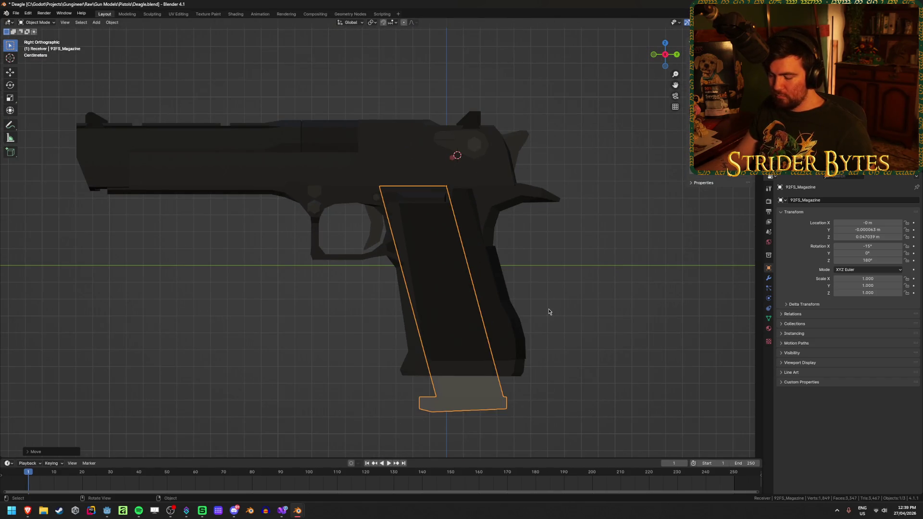
key("alt+h")
- Hide the 92FS_Magazine and select the Deagle_Magazine, viewing the grip from below
left_click(570, 330)
left_click(480, 404)
mouse_move(543, 344)
middle_mouse_down()
mouse_move(541, 299)
mouse_move(572, 298)
middle_mouse_up()
key("h")
left_click(499, 367)
mouse_move(499, 367)
middle_mouse_down()
mouse_move(553, 339)
mouse_move(547, 300)
mouse_move(556, 285)
mouse_move(556, 298)
mouse_move(537, 292)
middle_mouse_up()
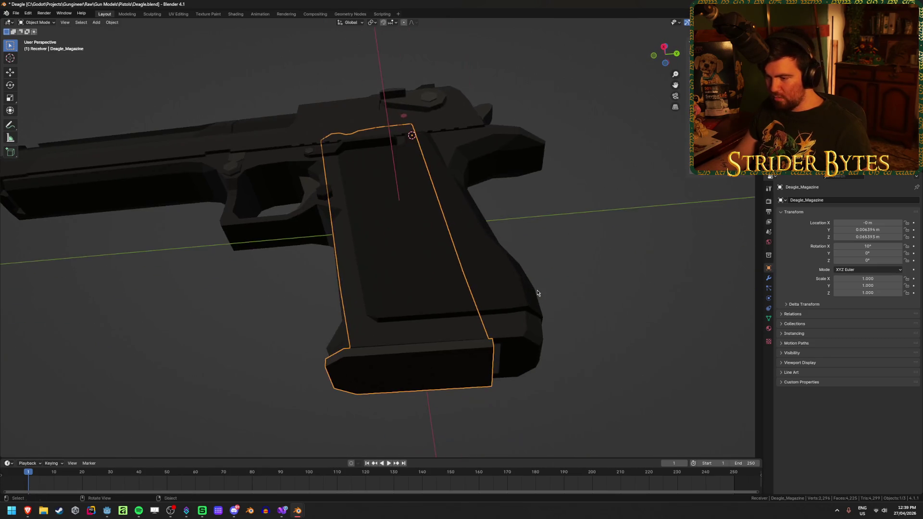
- Try moving the Deagle_Magazine along the global Y axis, then cancel the move
key("g")
key("y")
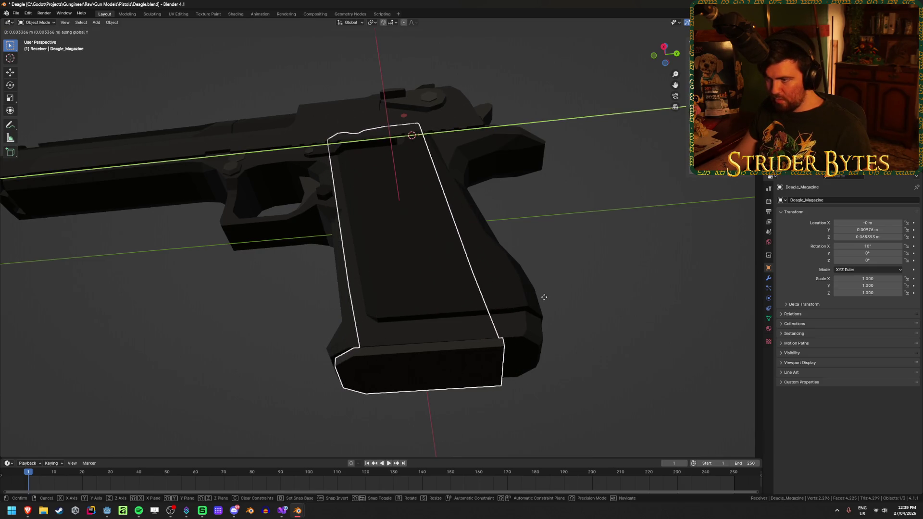
right_click(544, 297)
mouse_move(544, 298)
middle_mouse_down()
mouse_move(550, 317)
mouse_move(519, 334)
middle_mouse_up()
- Reveal the 92FS_Magazine and snap the 3D cursor to its origin
key("alt+h")
left_click(403, 370)
left_click(408, 339)
key("shift+s")
left_click(523, 366)
scroll(520, 333, "up", 2)
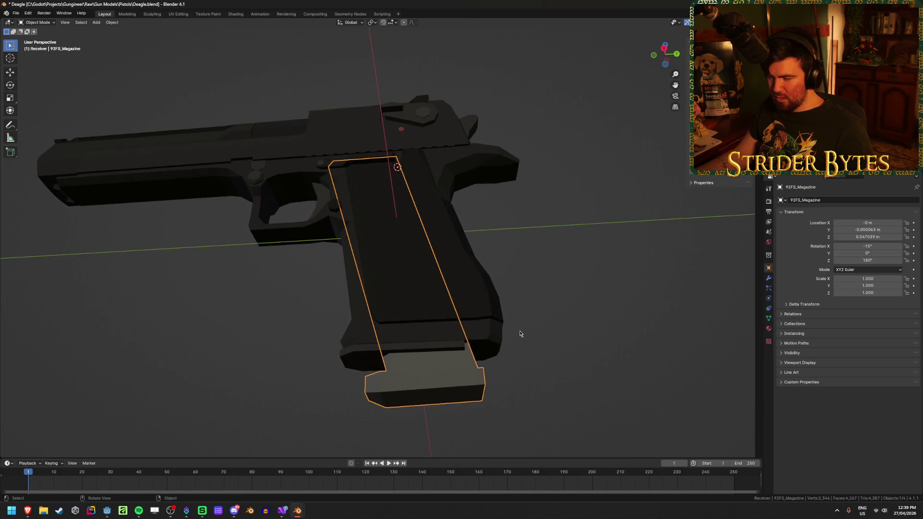
middle_click_drag(520, 333, 521, 354)
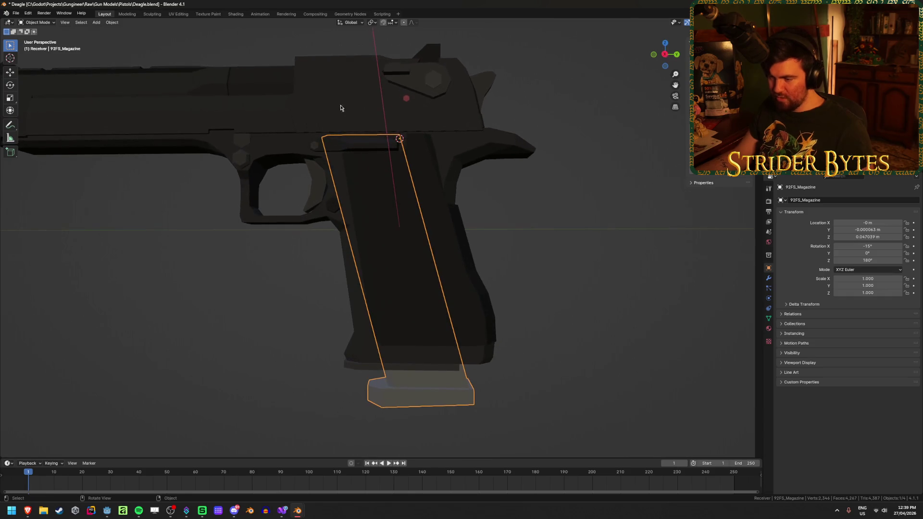
scroll(403, 223, "down", 2)
scroll(382, 159, "up", 3)
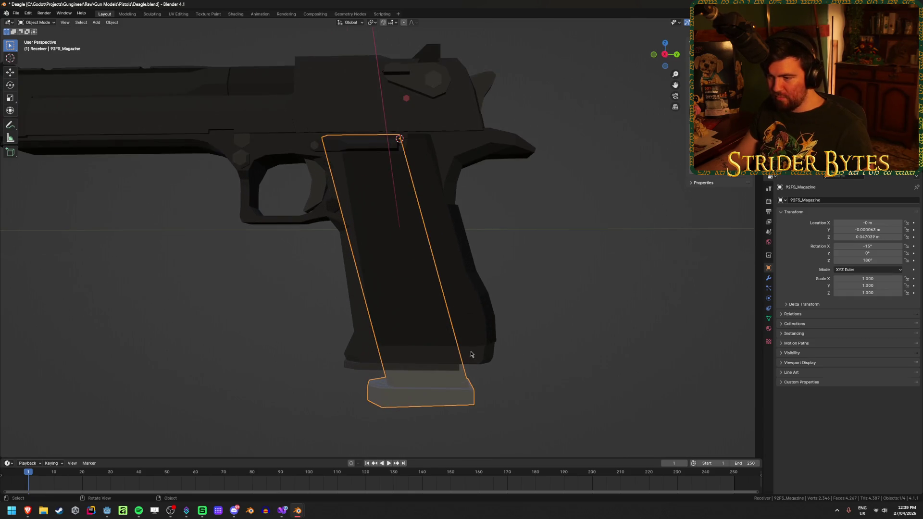
middle_click_drag(382, 160, 377, 130)
- Hide the 92FS_Magazine and move the Deagle_Magazine along Y into the grip
key("h")
left_click(433, 361)
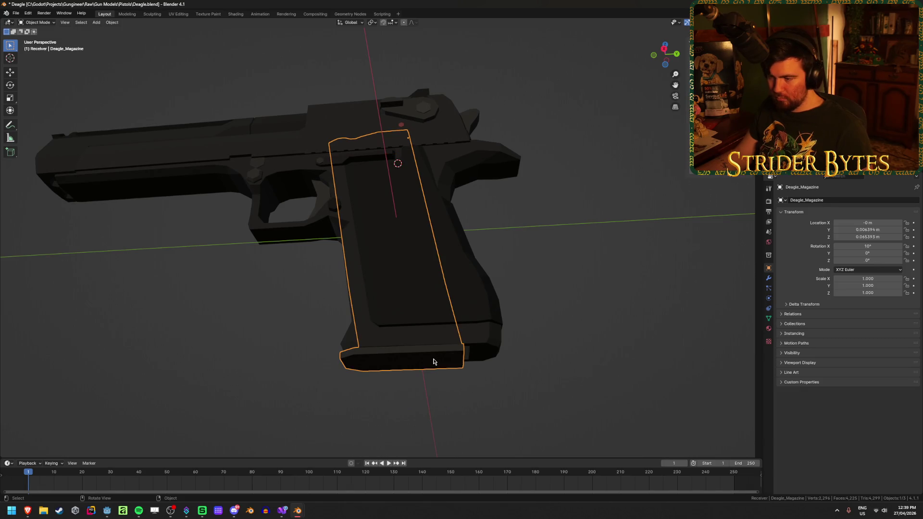
key("g")
key("y")
left_click(565, 267)
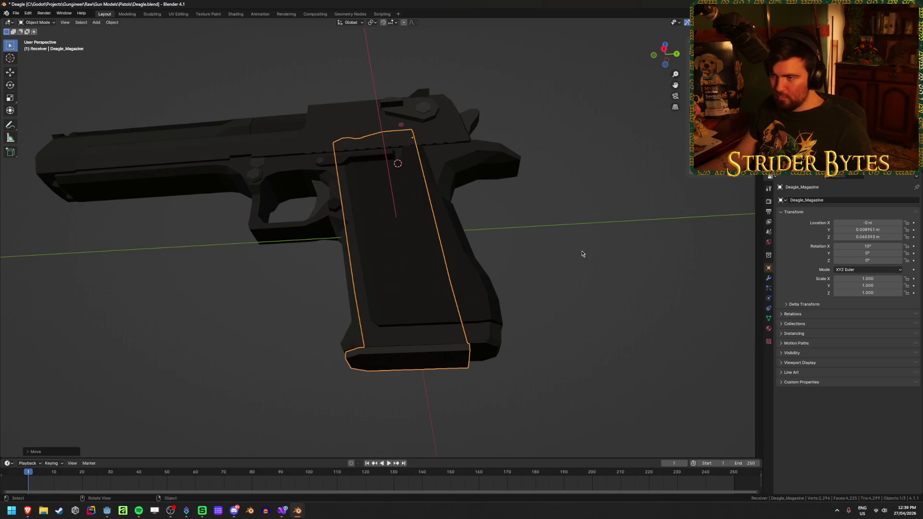
middle_click_drag(581, 253, 584, 292)
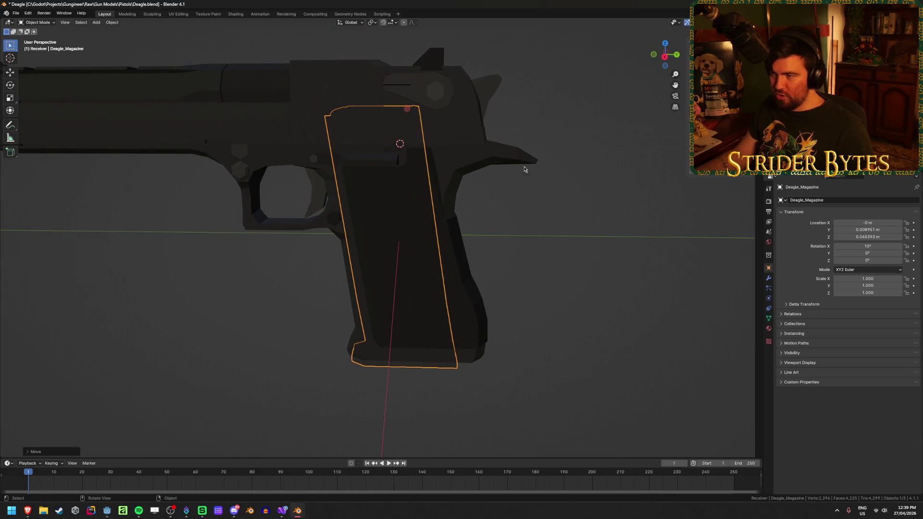
scroll(443, 174, "down", 5)
scroll(442, 176, "up", 5)
- Check the magazine's fit in a side-on wireframe view, then return to solid shading
key("KP_3")
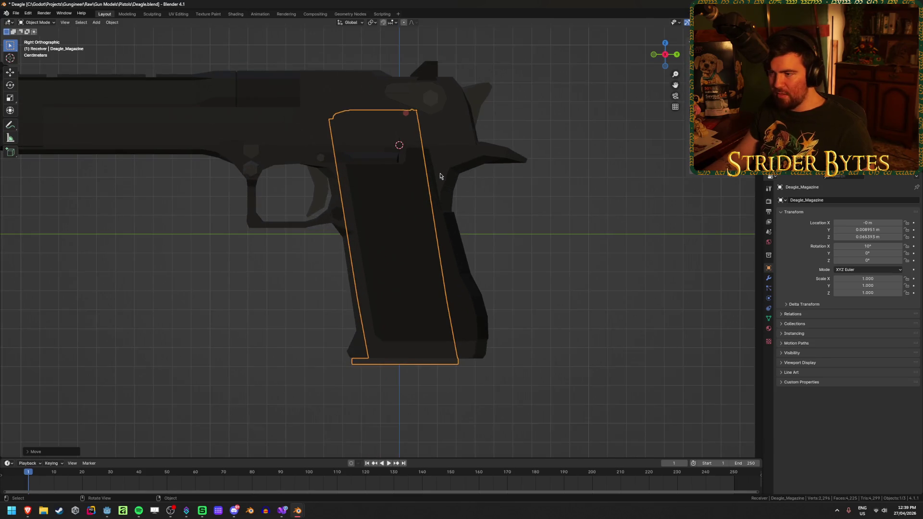
key("shift+z")
left_click(556, 200)
mouse_move(556, 200)
middle_mouse_down()
mouse_move(490, 233)
mouse_move(377, 230)
mouse_move(584, 271)
middle_mouse_up()
key("Tab")
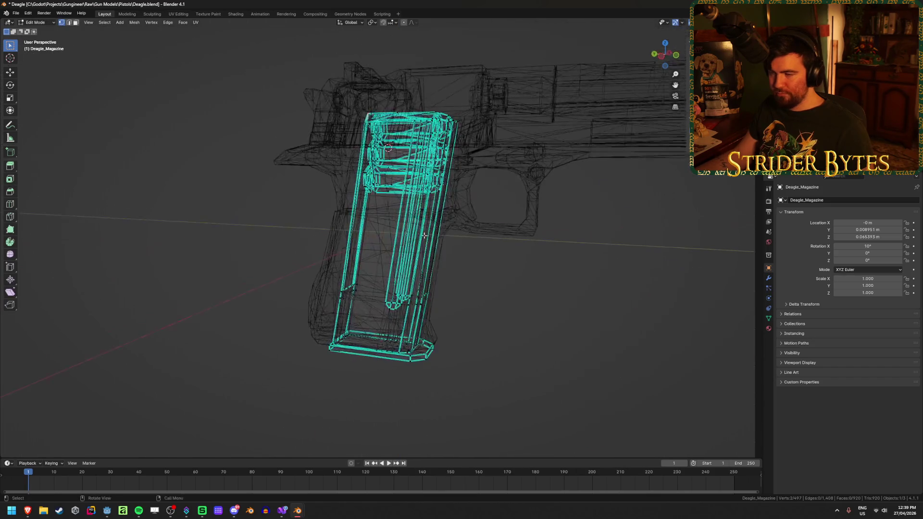
key("Tab")
key("alt+a")
scroll(584, 272, "down", 2)
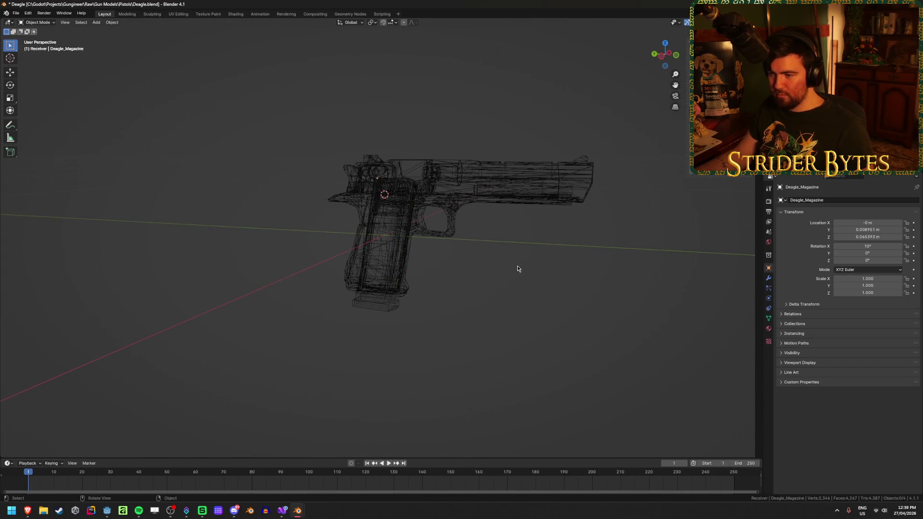
key("shift+z")
scroll(436, 332, "up", 5)
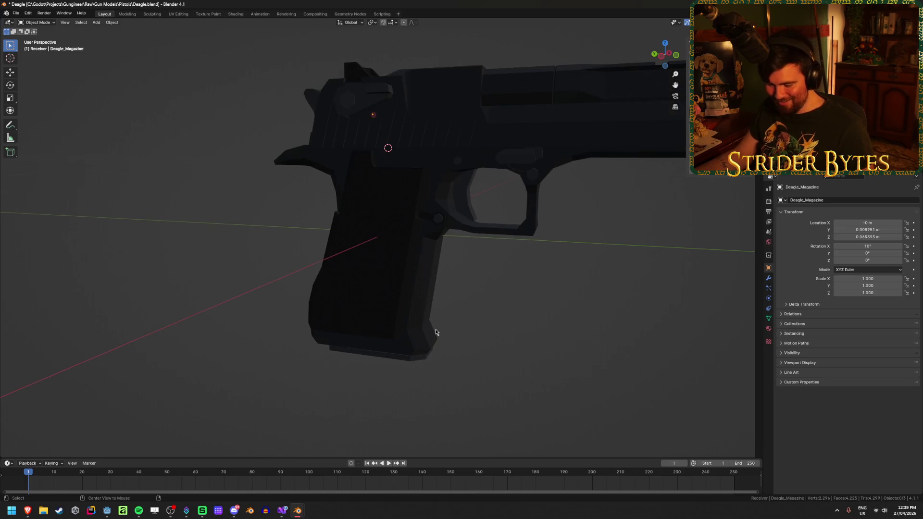
- Unhide the leftover 92FS_Magazine and delete it
key("alt+h")
left_click(448, 390)
middle_click_drag(547, 342, 566, 334)
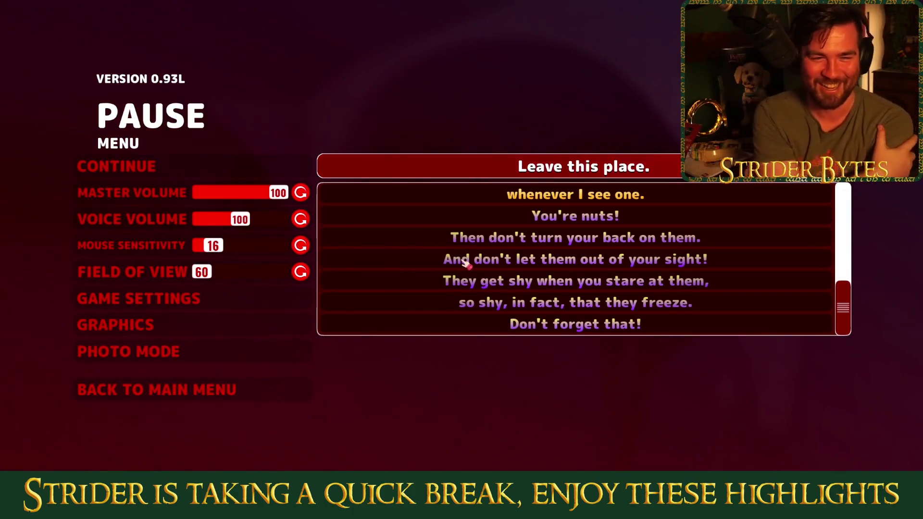
- Dismiss the horror game's pause menu with Esc to resume playing
key("Escape")
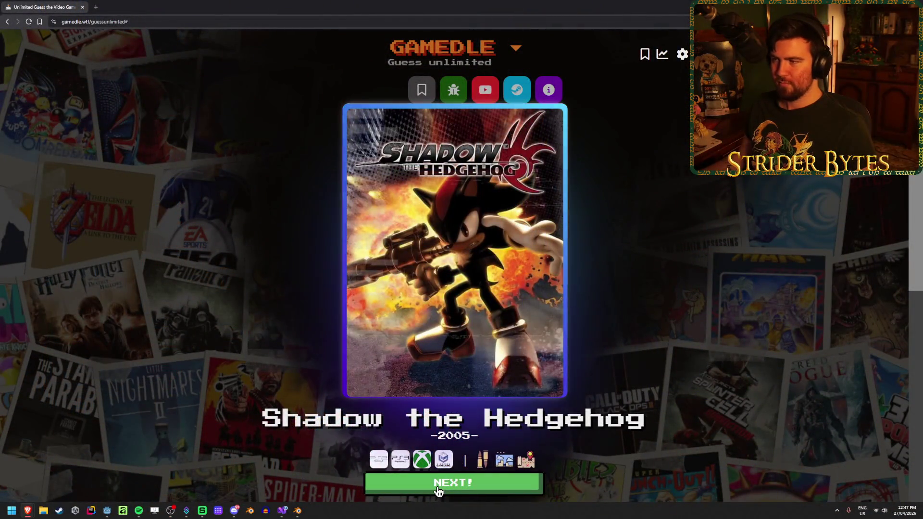
- Click NEXT! under the Shadow the Hedgehog card and focus the empty search box
left_click(438, 483)
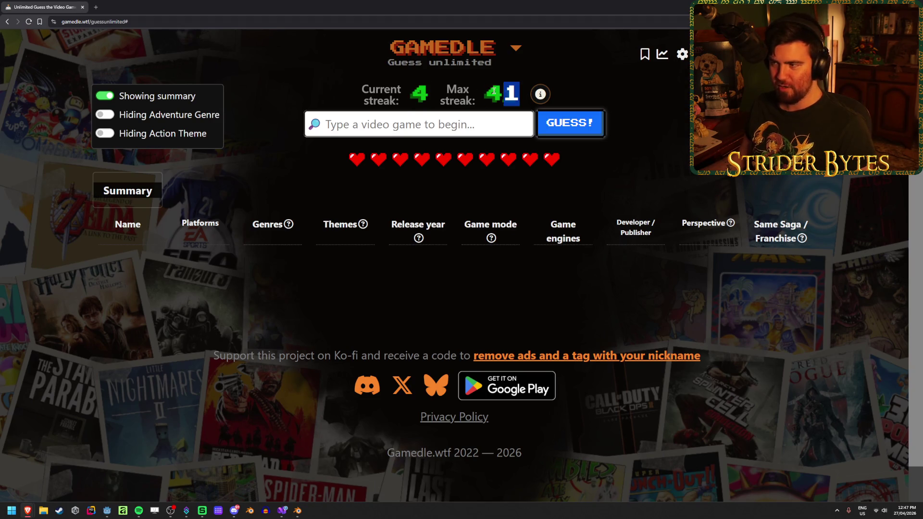
left_click(412, 123)
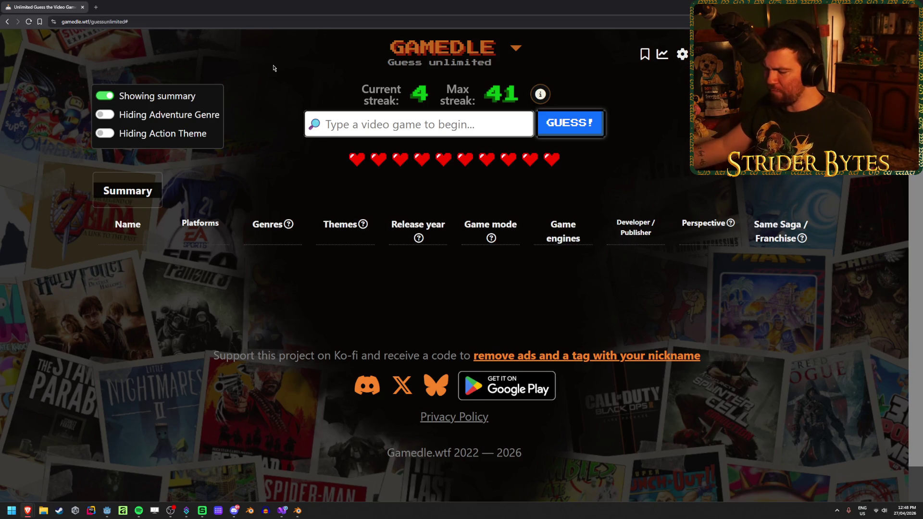
- Guess Bully, then Detroit: Become Human, checking the theme icons after each
type("bull")
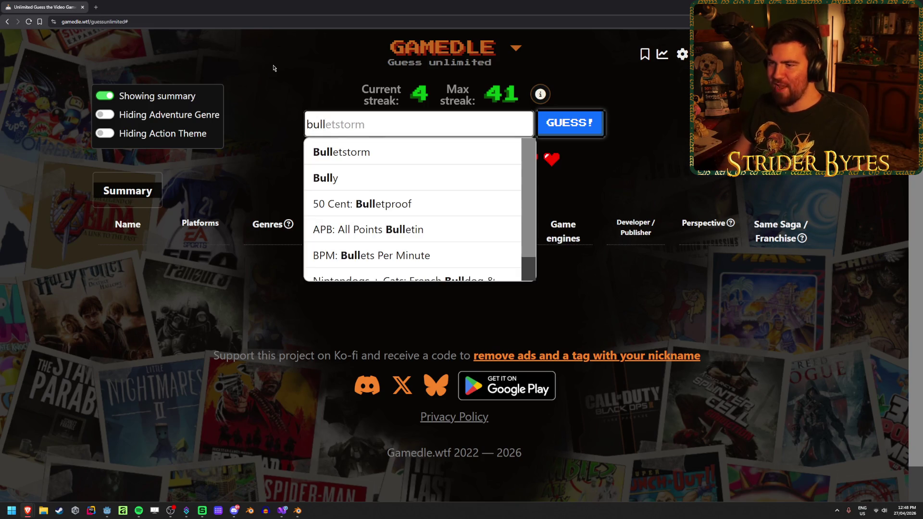
left_click(391, 179)
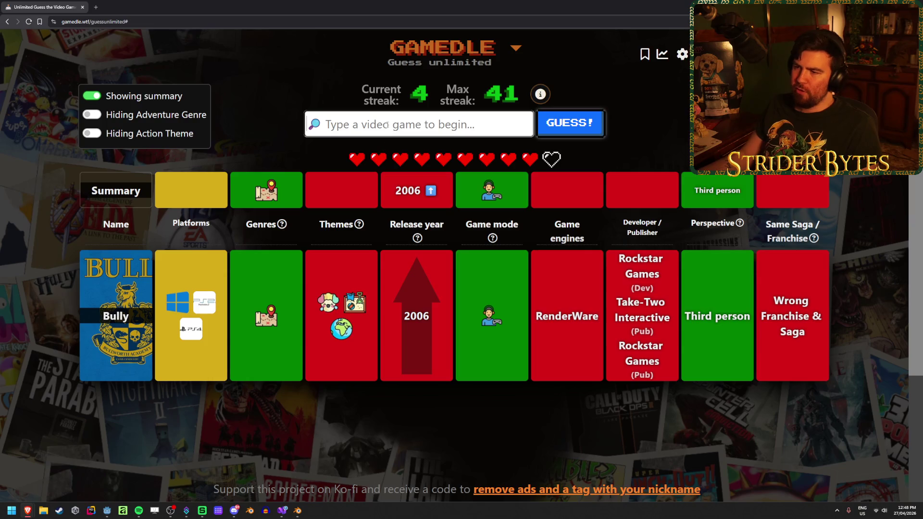
mouse_move(293, 229)
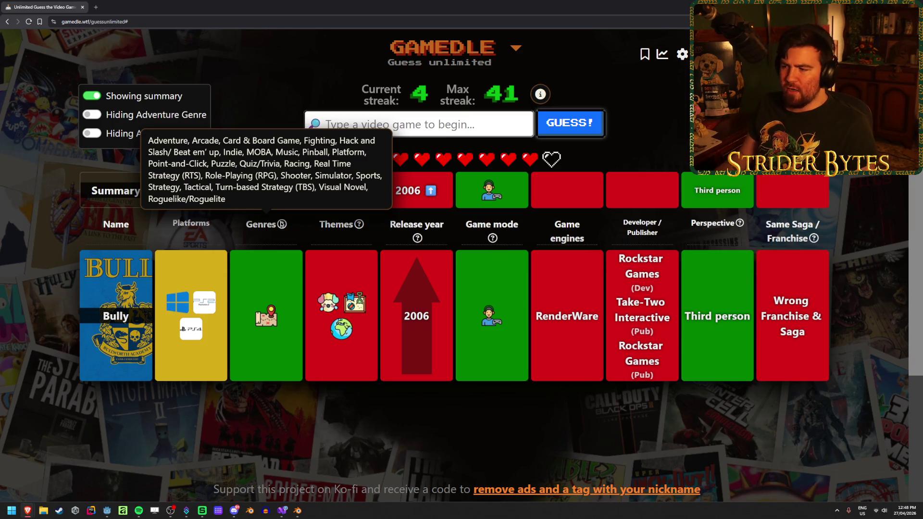
type("detroit")
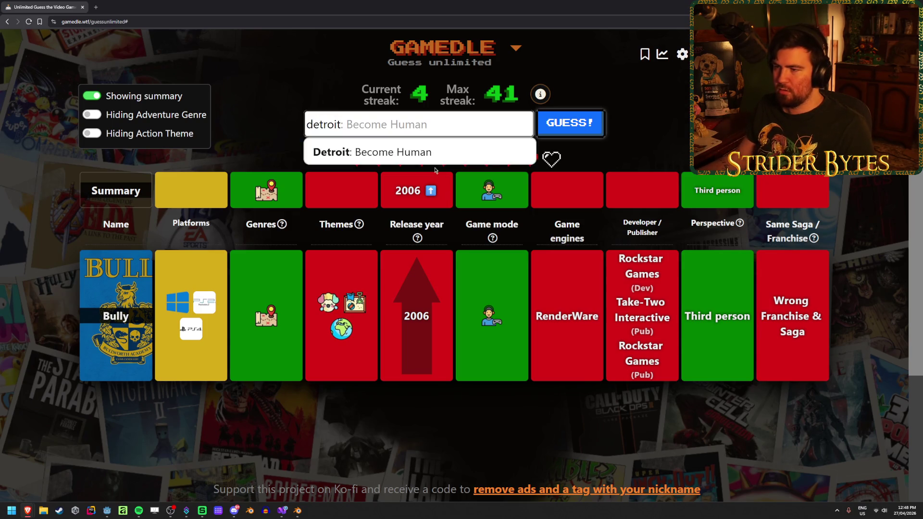
key("Return")
key("Return")
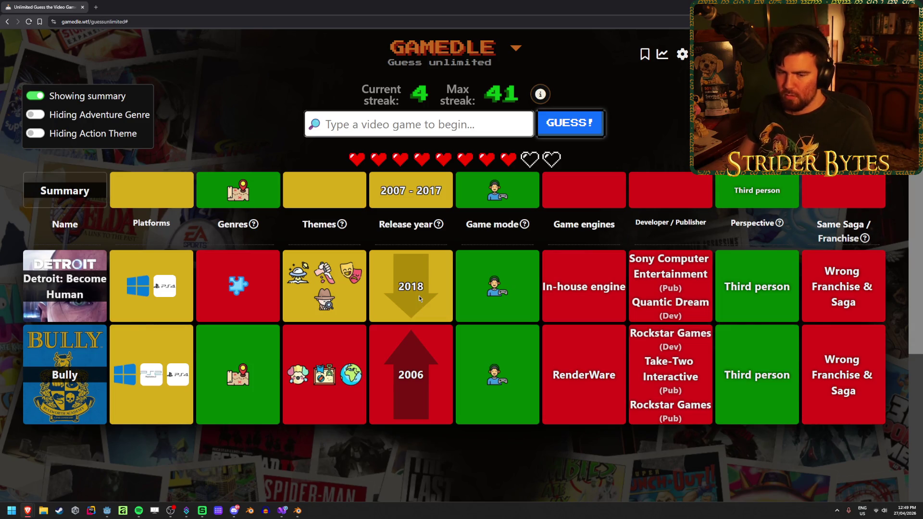
mouse_move(254, 236)
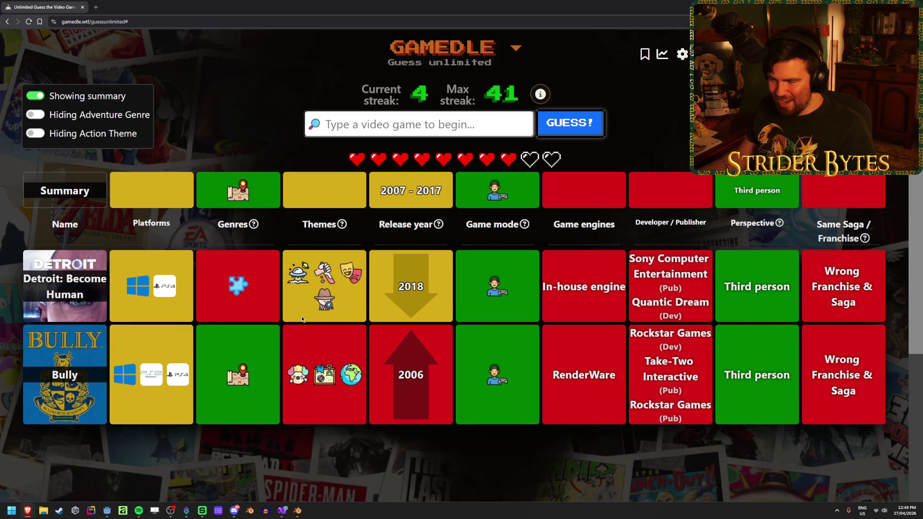
- Read the clue icons, then submit Life is Strange as a guess
mouse_move(286, 273)
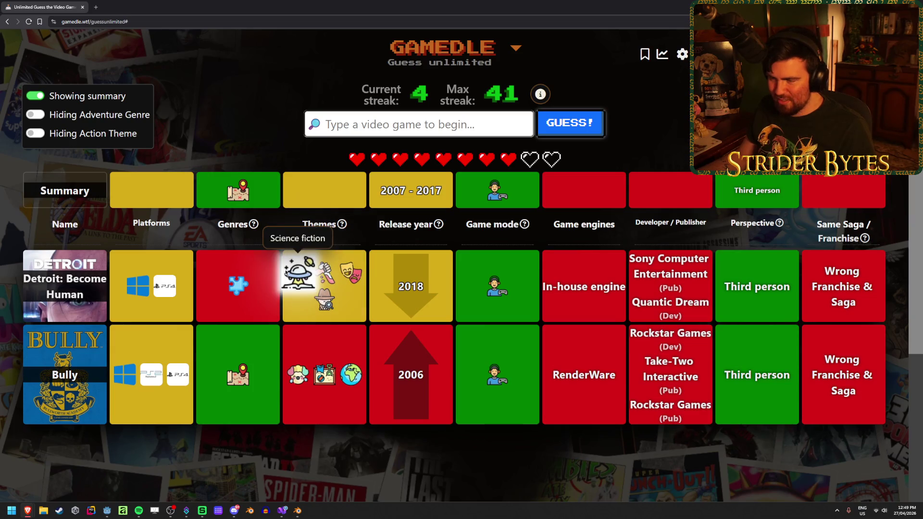
mouse_move(353, 275)
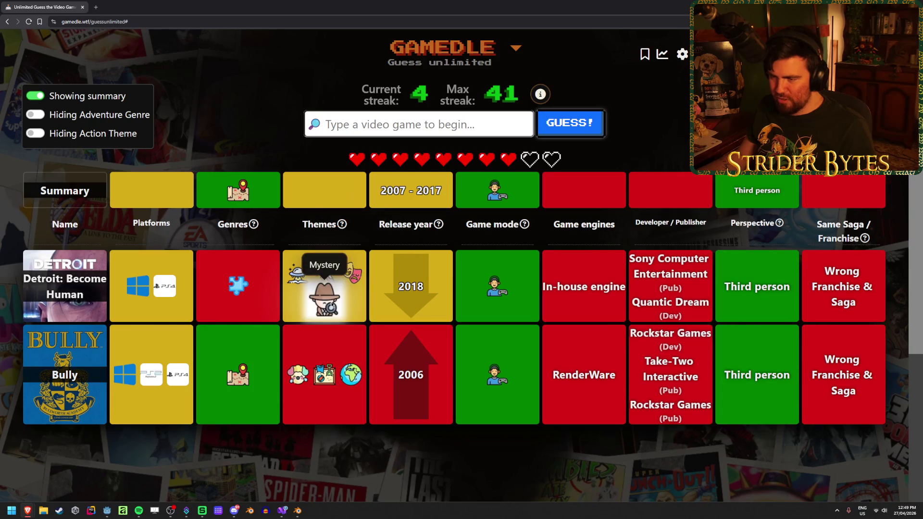
mouse_move(326, 268)
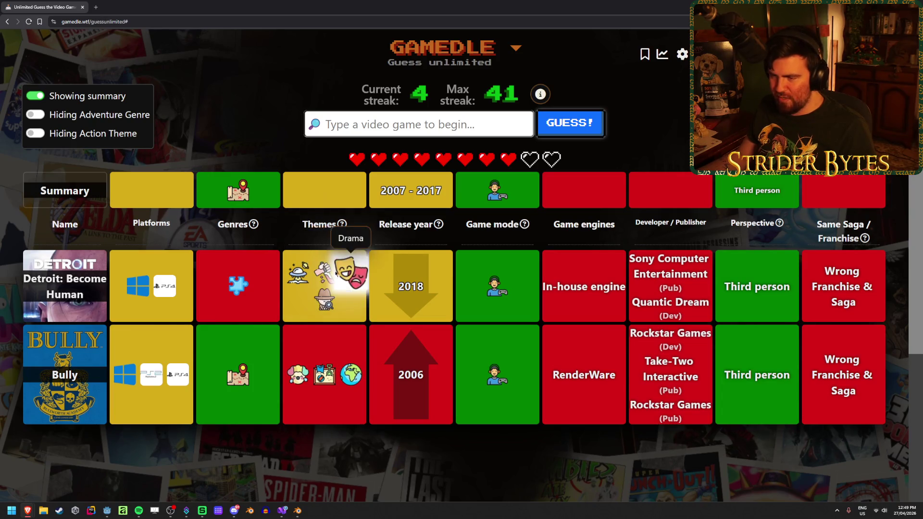
mouse_move(326, 298)
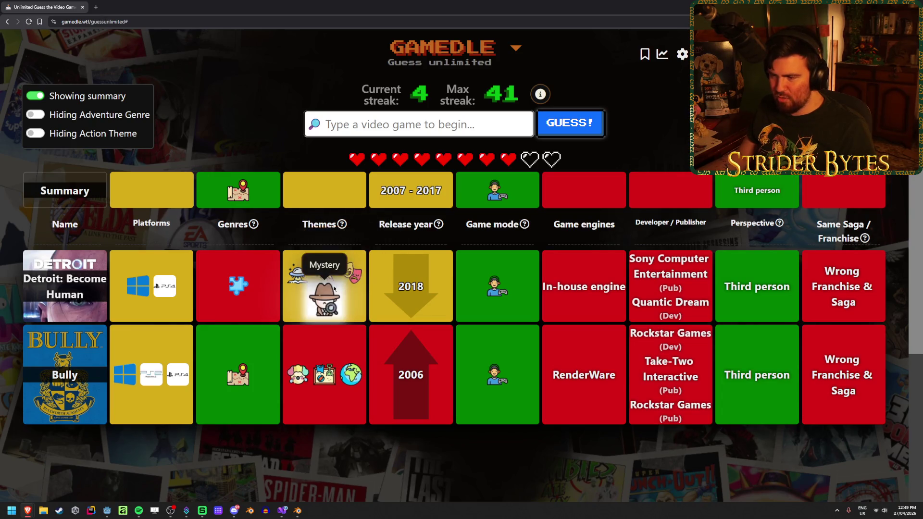
left_click(389, 124)
type("life is strange")
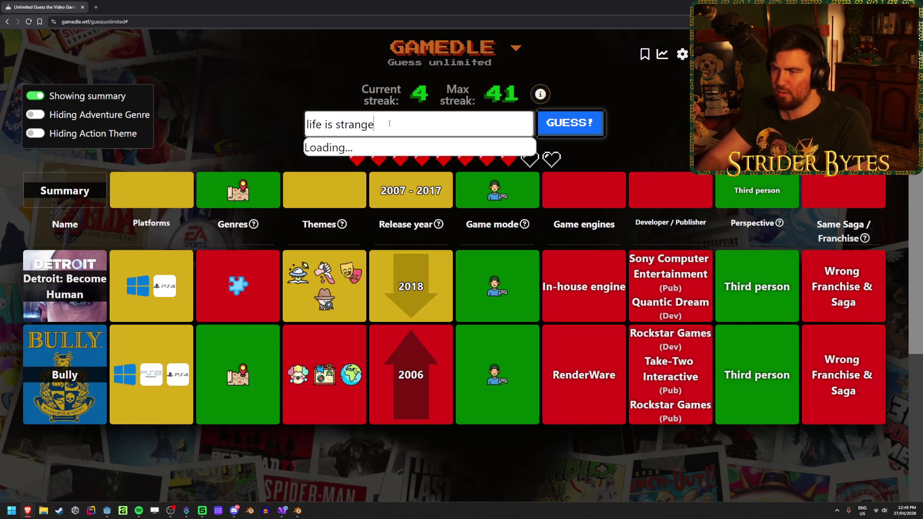
left_click(398, 149)
key("Return")
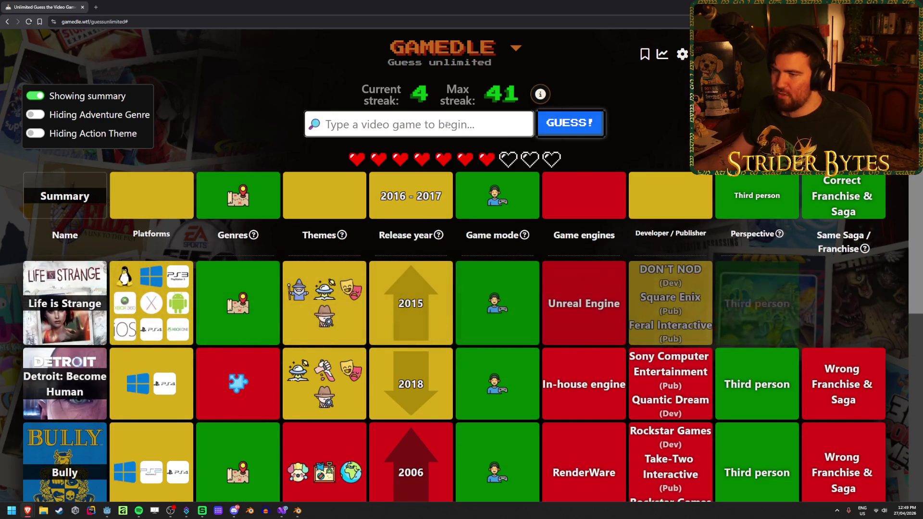
- Guess Life is Strange: Before the Storm from the suggestions, solving the round
type("l")
type("liuf")
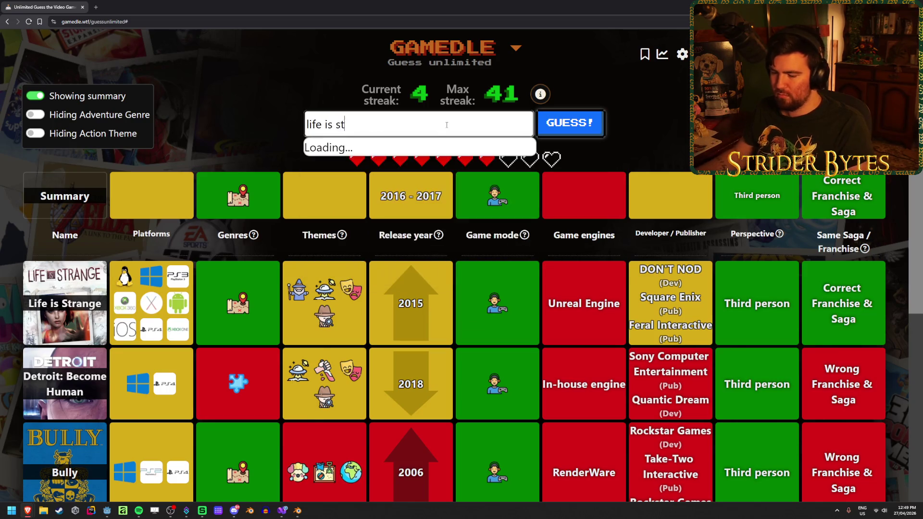
key("Down")
key("Down")
key("Down")
key("Return")
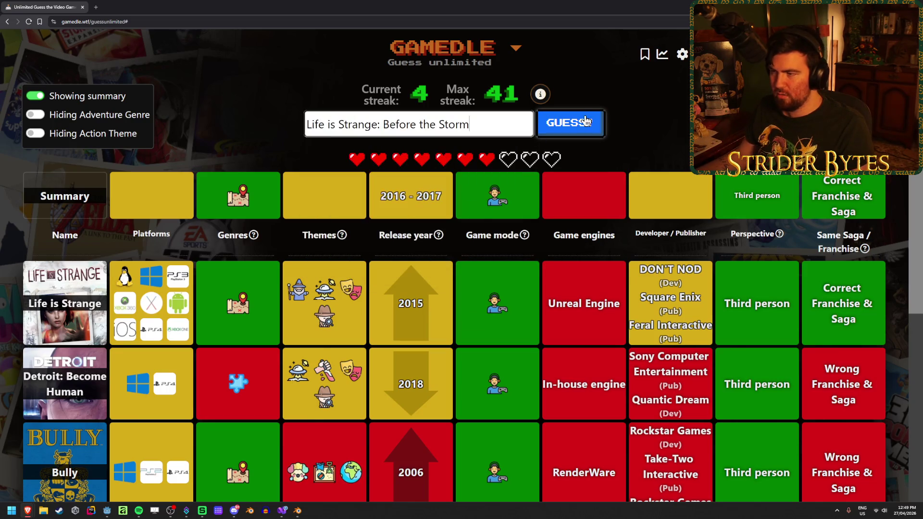
key("Return")
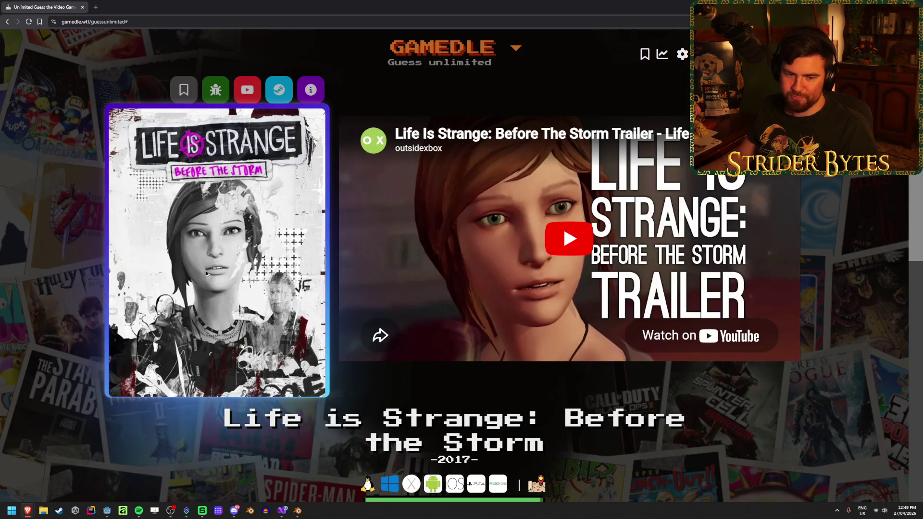
scroll(206, 270, "down", 2)
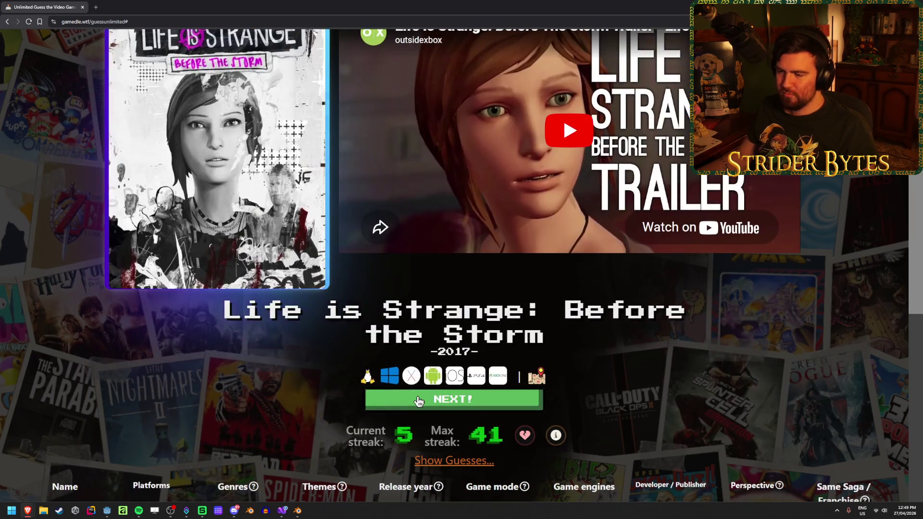
- Start a new round and guess Sleeping Dogs, checking its clue icons
left_click(409, 409)
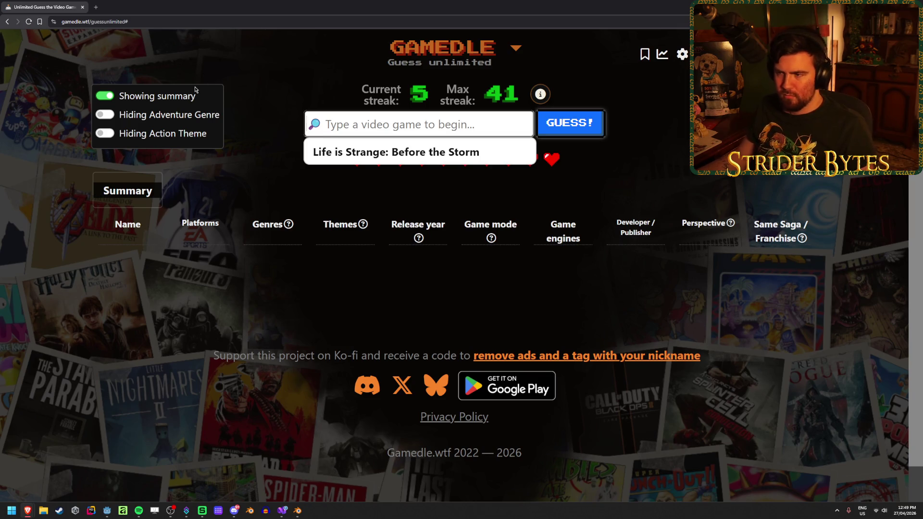
type("sleeping")
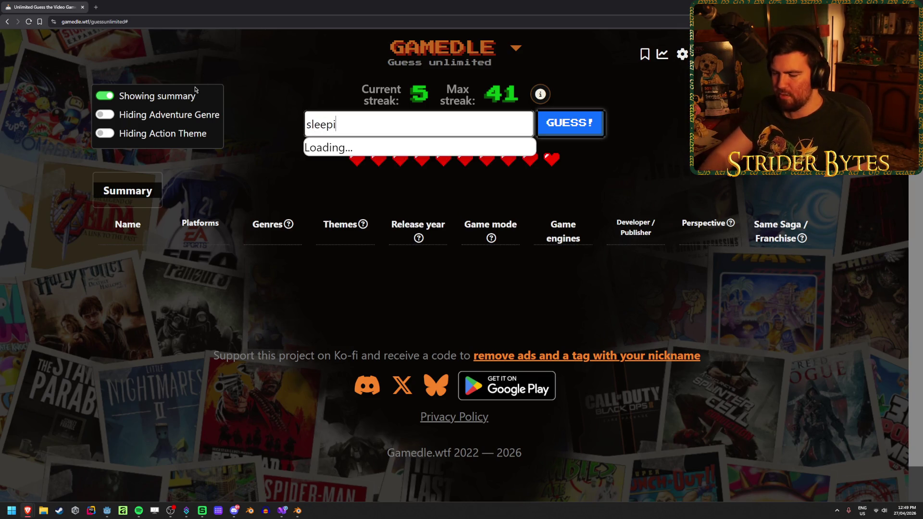
key("Return")
key("Return")
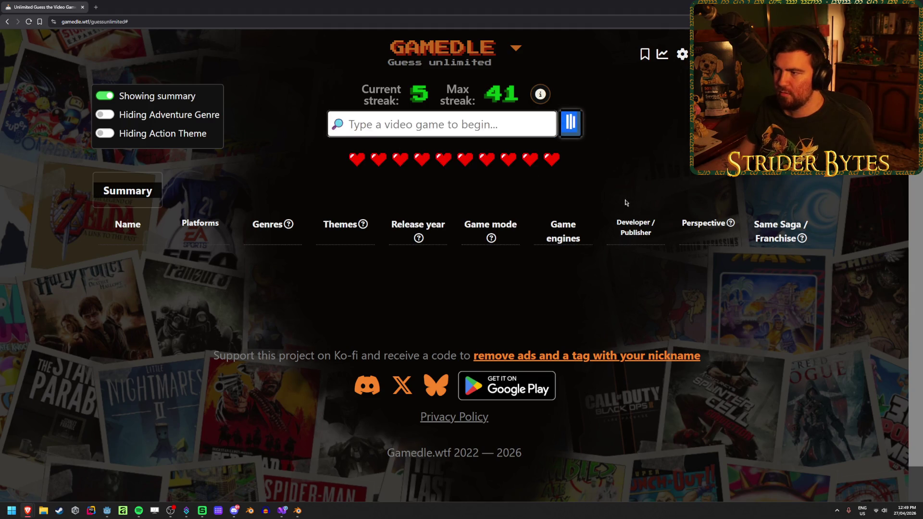
mouse_move(261, 308)
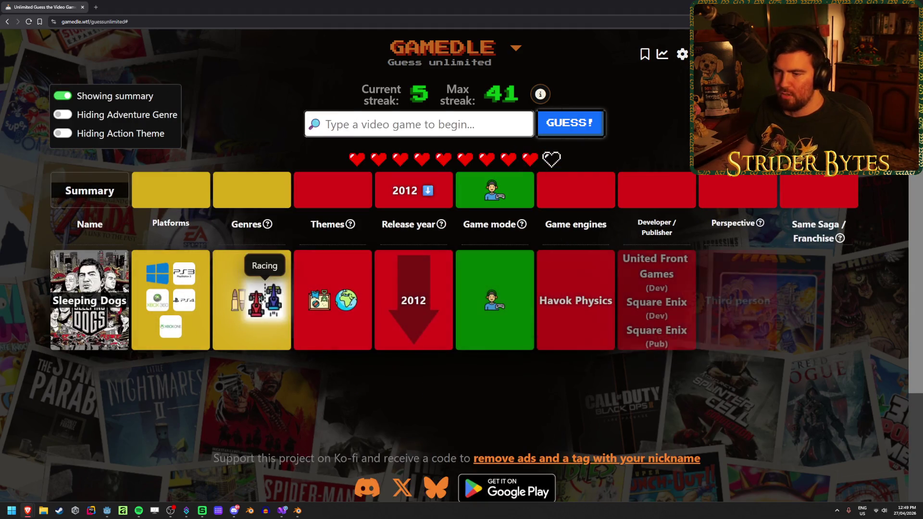
mouse_move(263, 233)
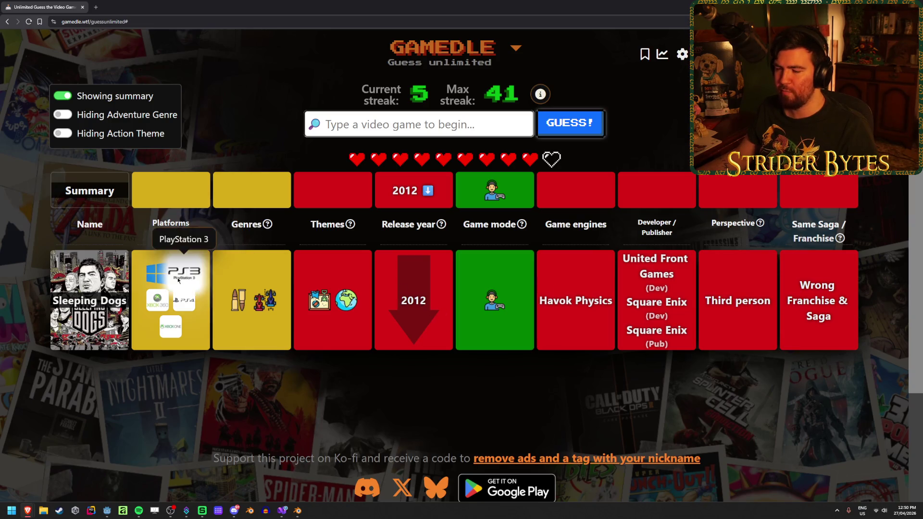
mouse_move(234, 297)
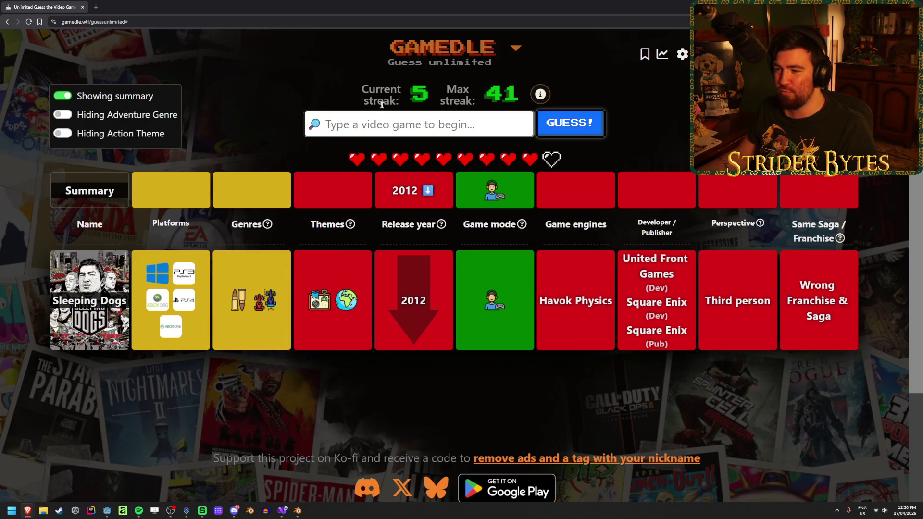
- Guess Black and then TimeSplitters from the search suggestions
type("black")
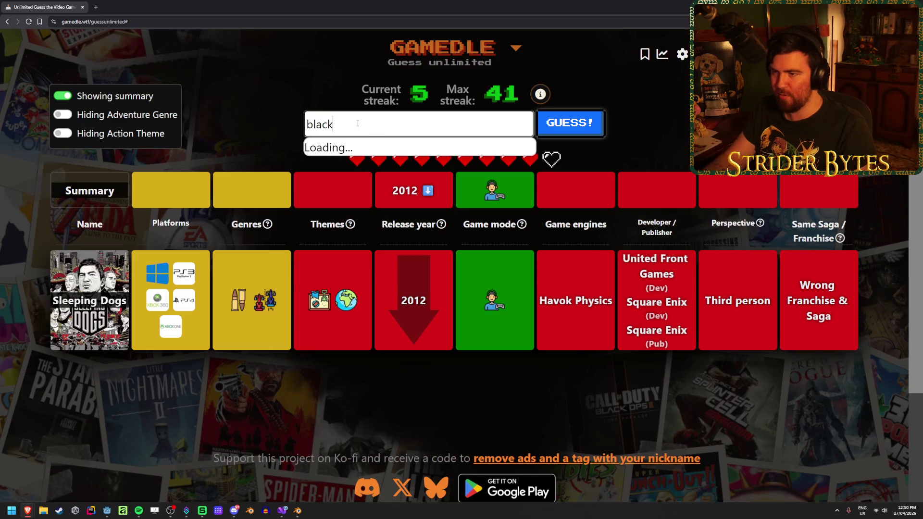
key("Return")
left_click(598, 123)
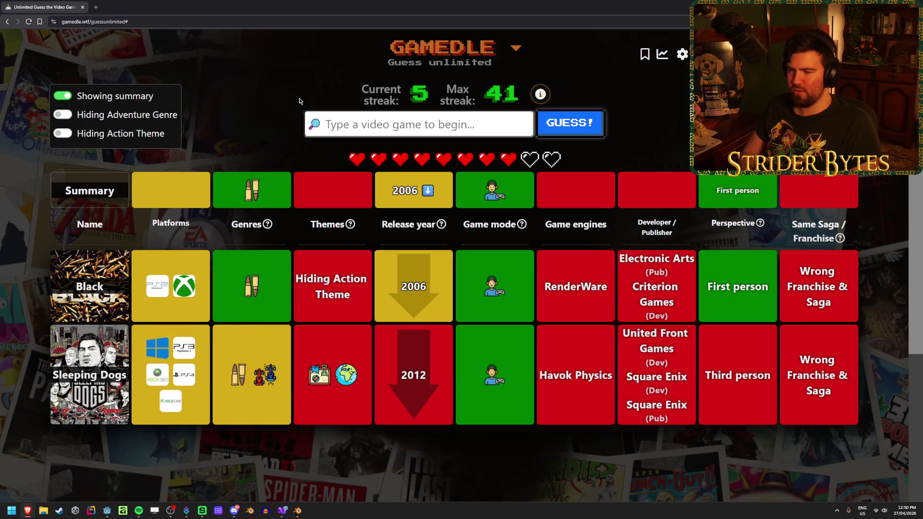
type("time")
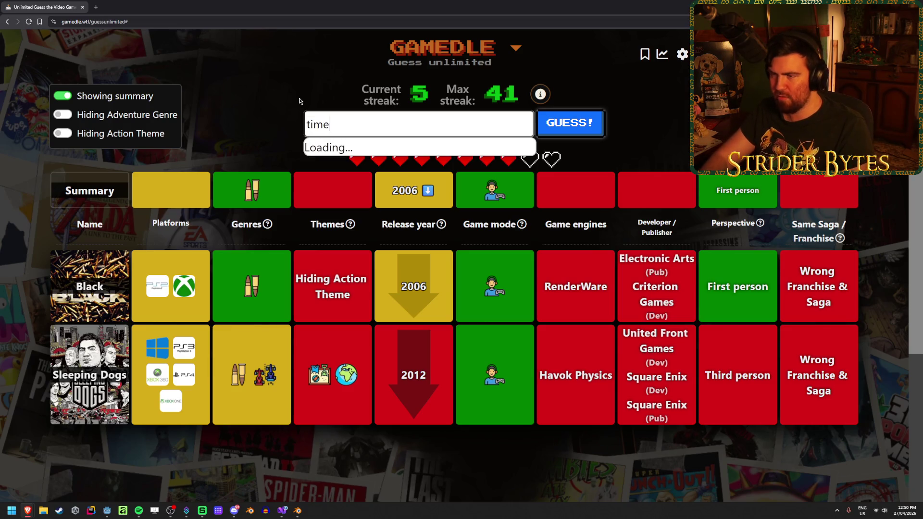
type("splitt")
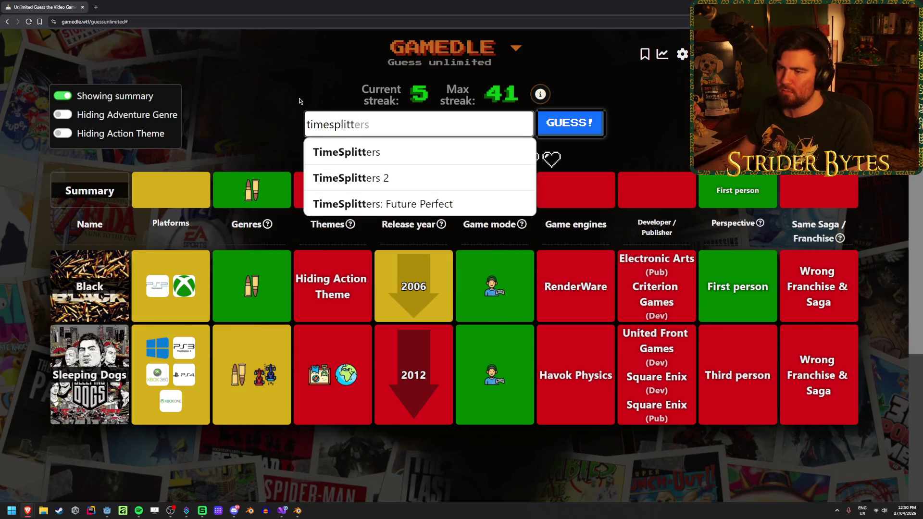
key("Return")
left_click(571, 126)
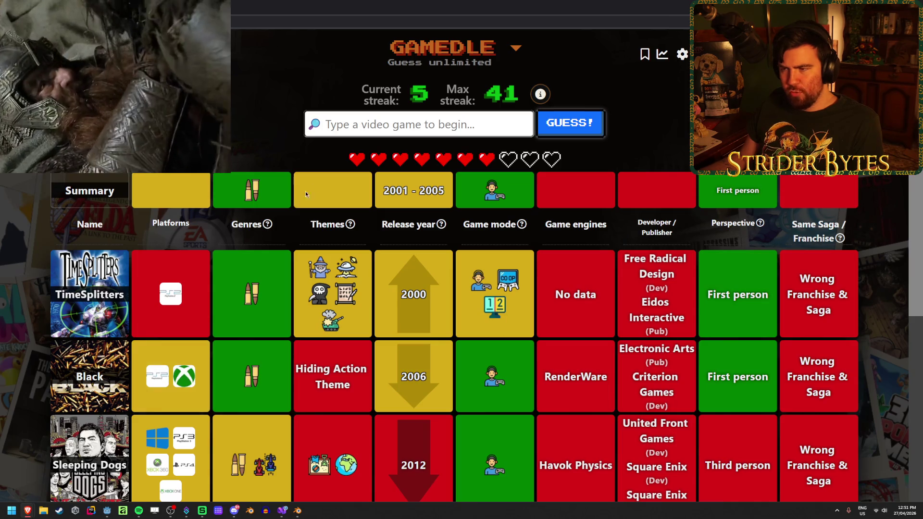
left_click(359, 127)
type("doom")
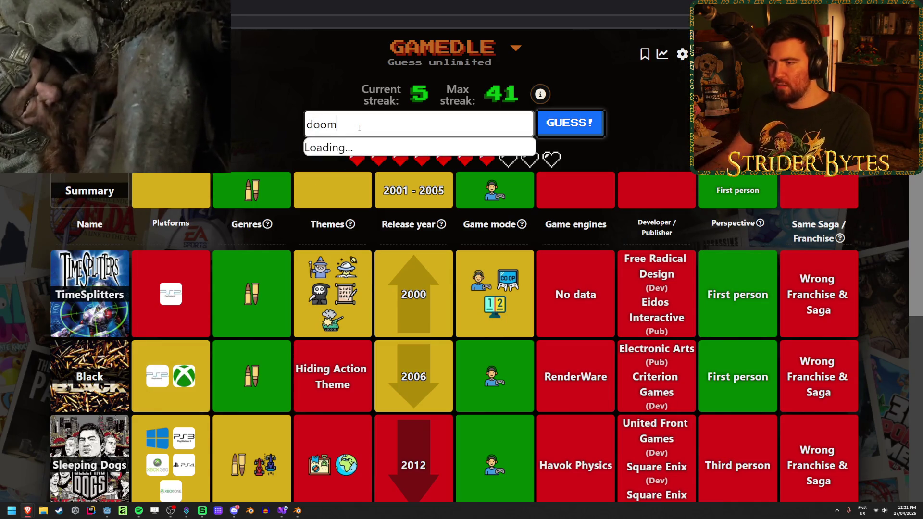
key("Return")
key("Return")
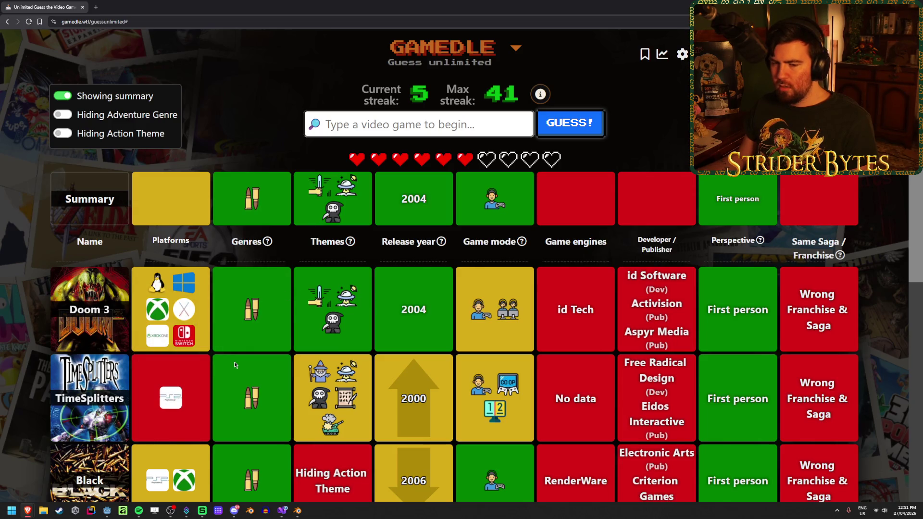
scroll(235, 364, "down", 2)
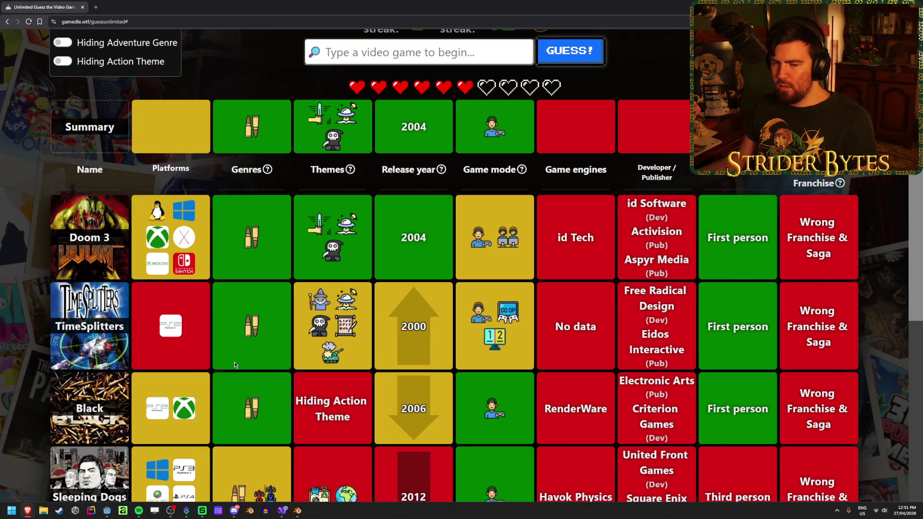
scroll(235, 364, "up", 2)
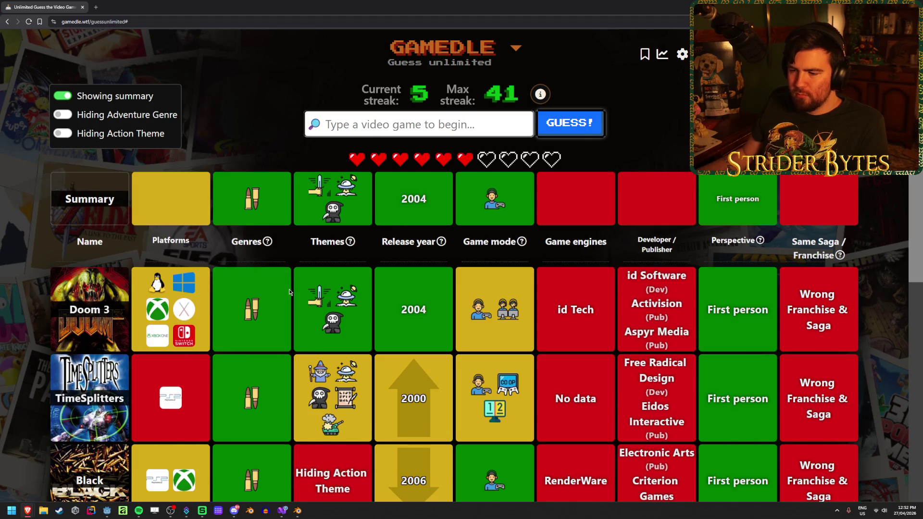
scroll(290, 292, "down", 3)
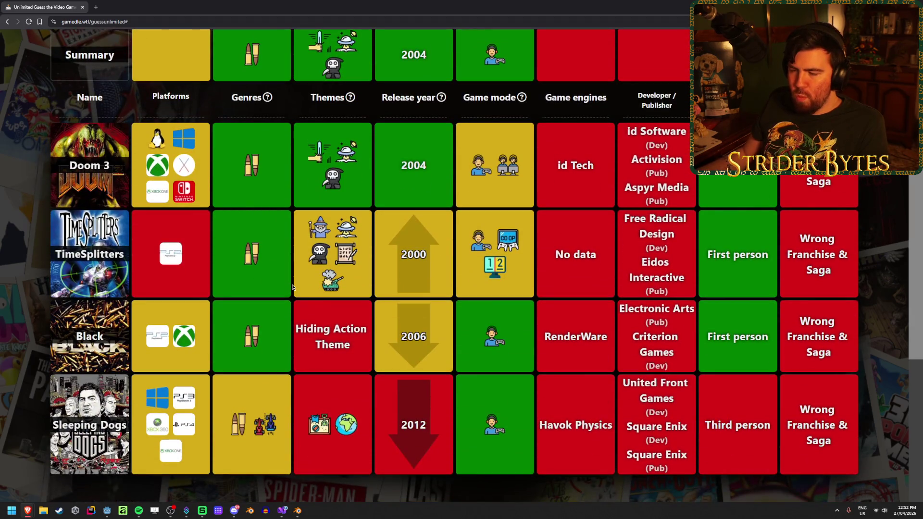
scroll(292, 287, "up", 3)
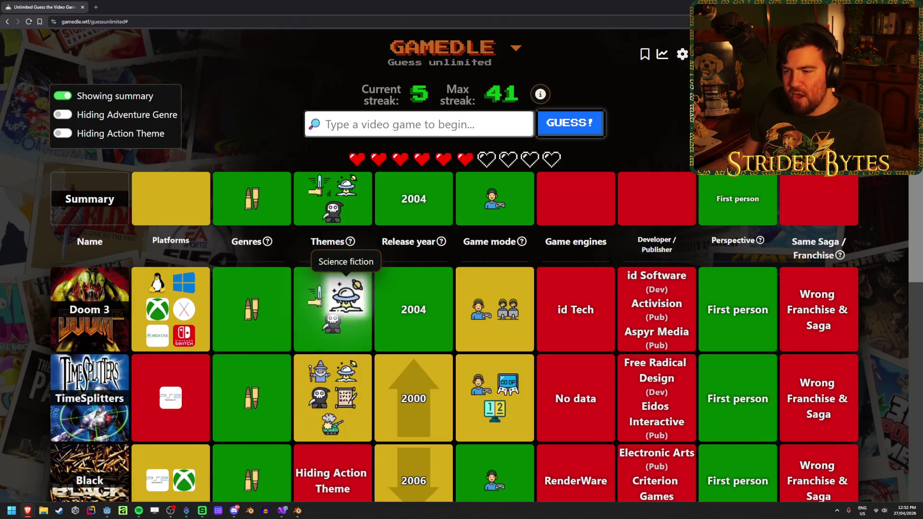
mouse_move(332, 315)
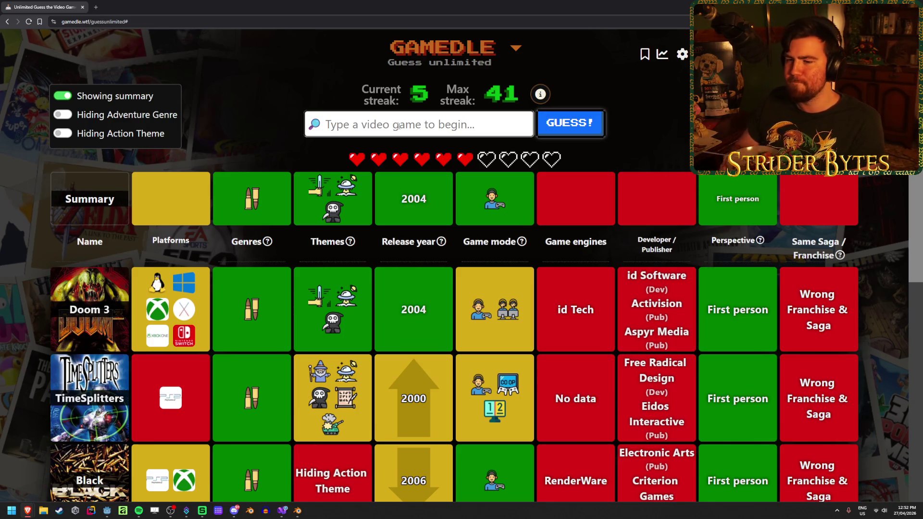
scroll(159, 298, "down", 2)
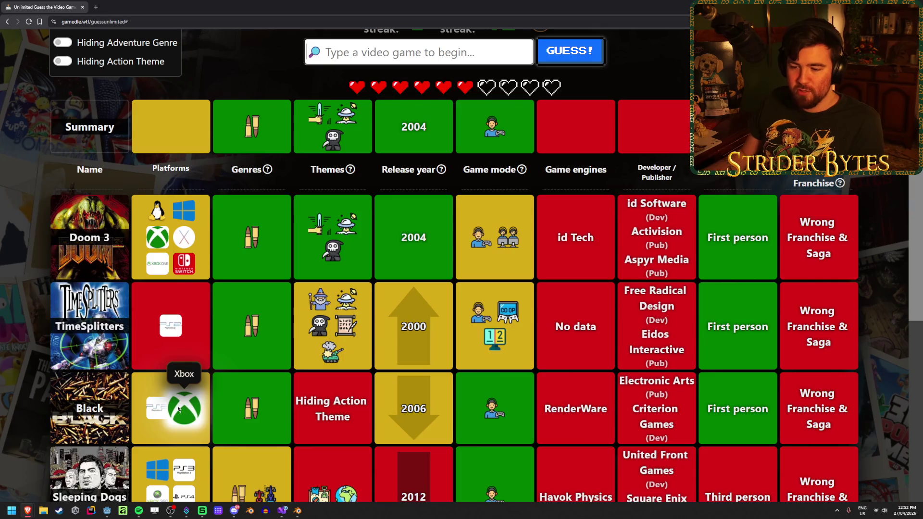
scroll(197, 392, "up", 1)
scroll(200, 396, "up", 1)
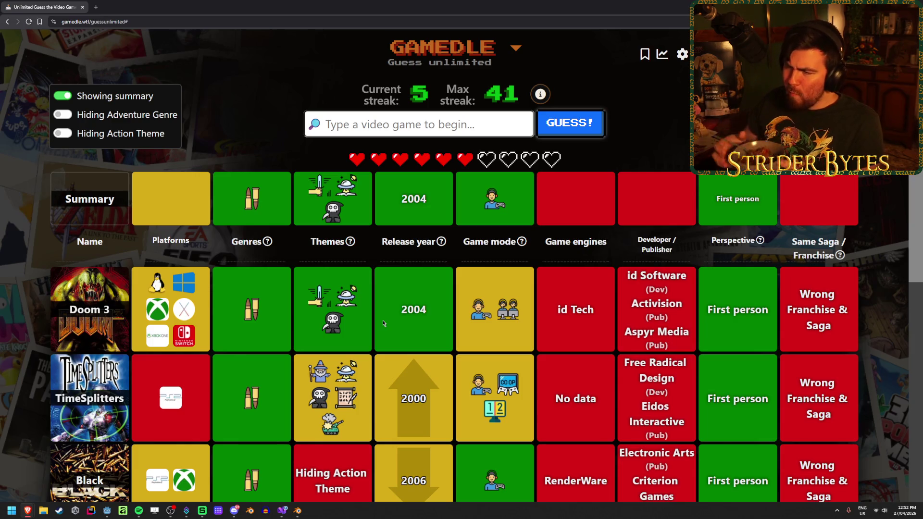
- Type painkiller into the guess field, then discard it
left_click(382, 124)
type("painkille")
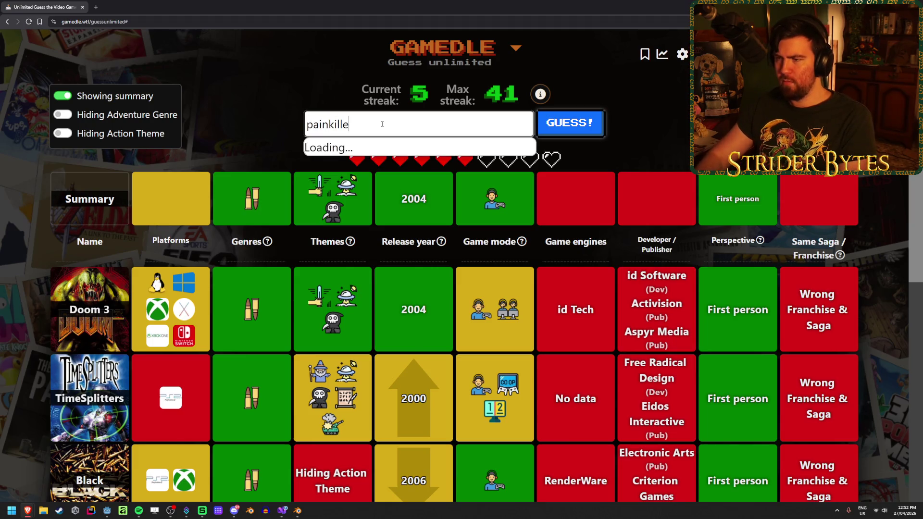
type("r")
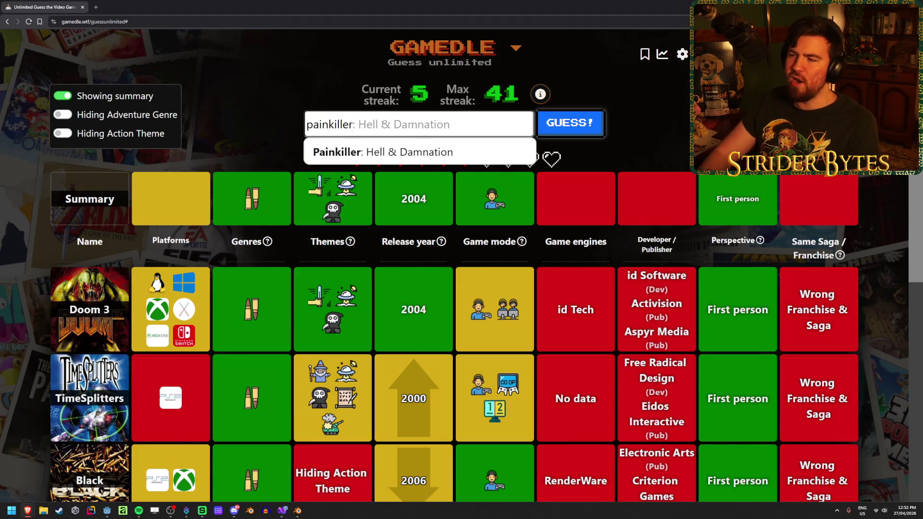
key("Return")
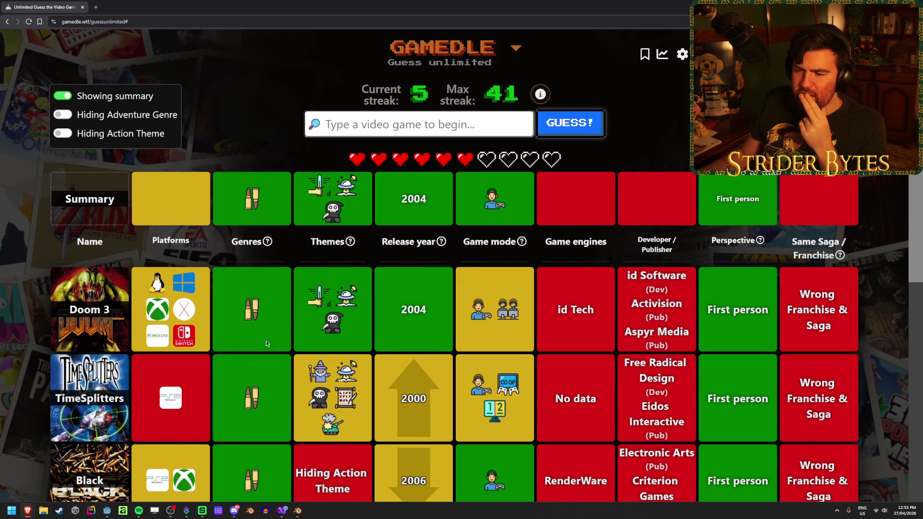
scroll(266, 340, "down", 3)
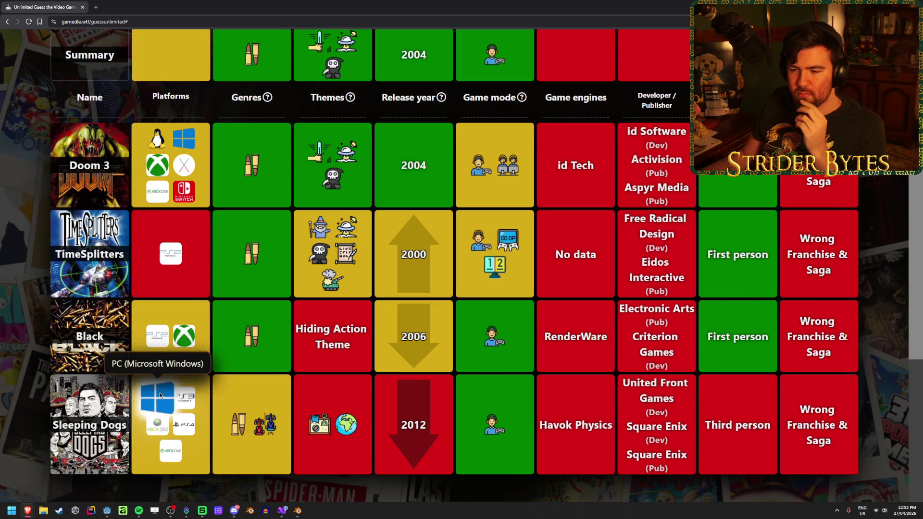
scroll(220, 345, "up", 3)
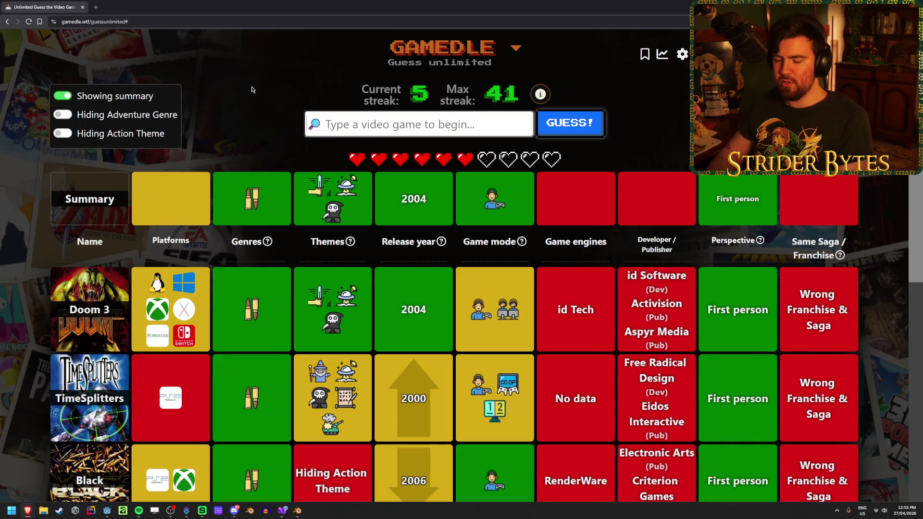
- Guess The Chronicles of Riddick: Escape from Butcher Bay and review its row
type("riddick")
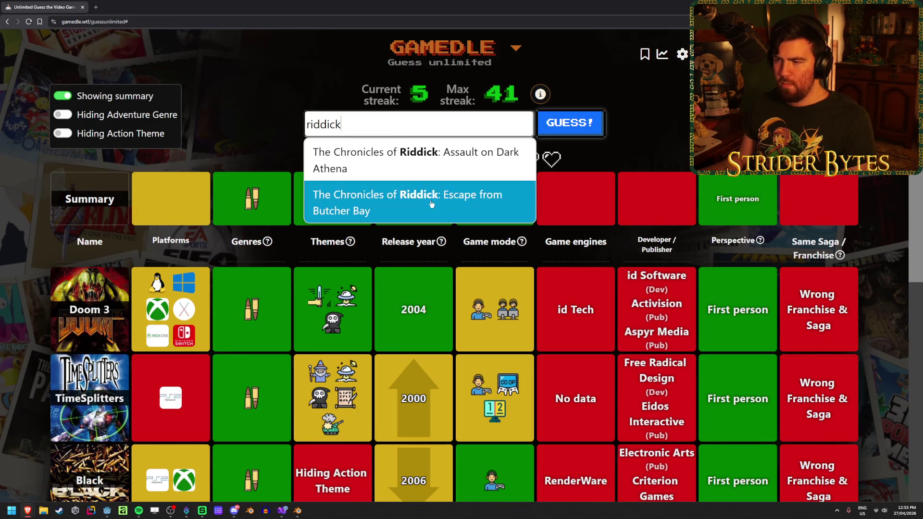
left_click(449, 211)
left_click(593, 127)
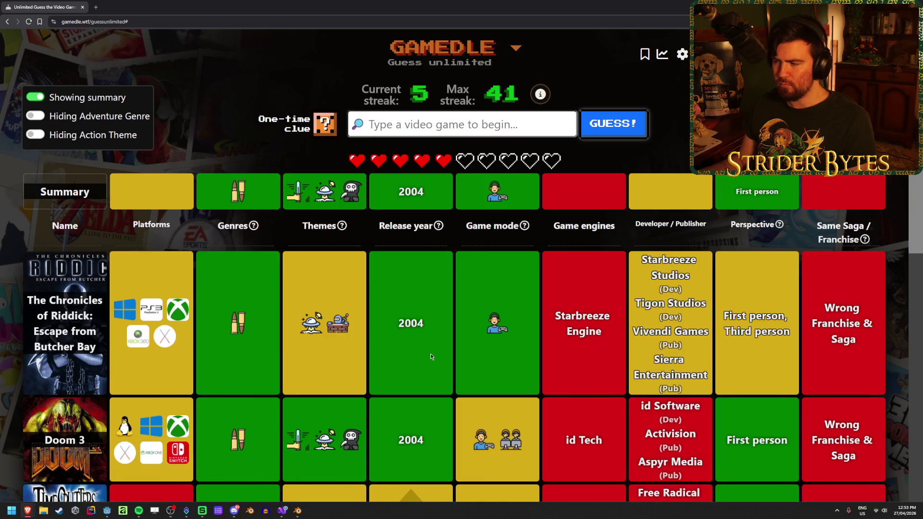
scroll(688, 195, "down", 2)
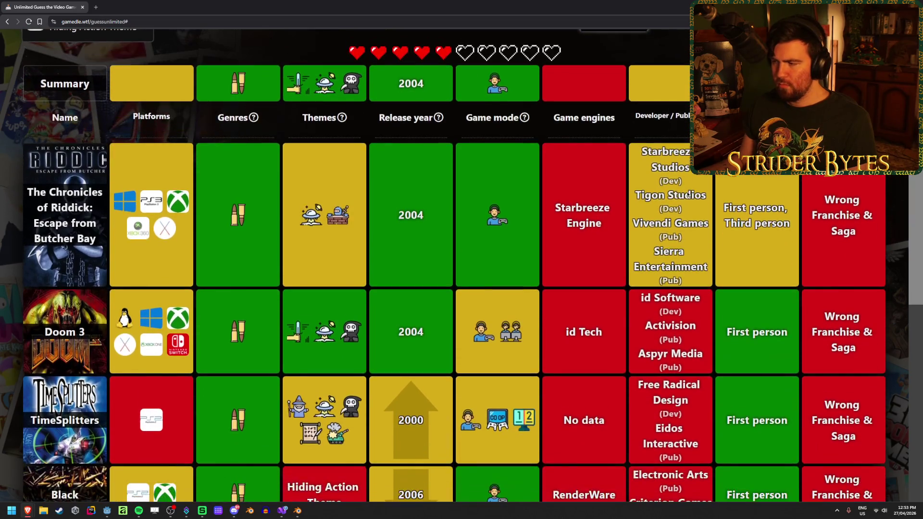
scroll(688, 195, "down", 4)
scroll(644, 348, "up", 5)
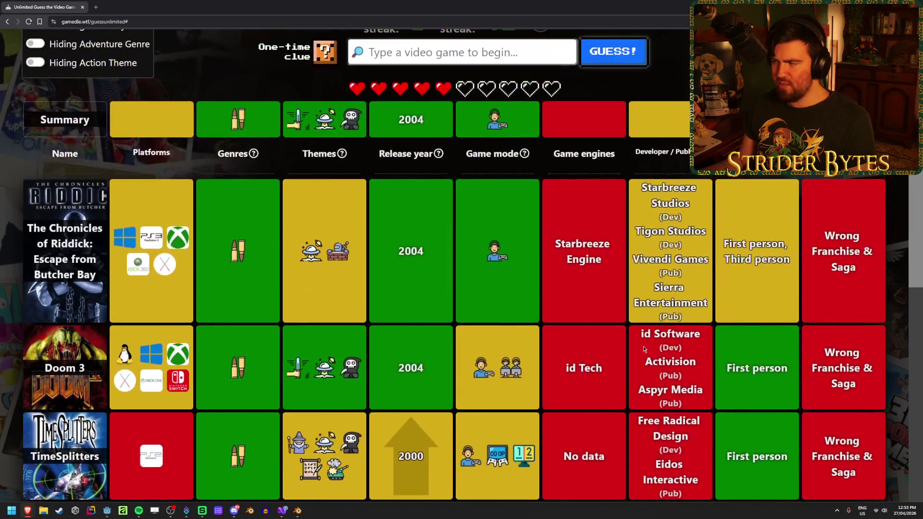
scroll(644, 349, "up", 2)
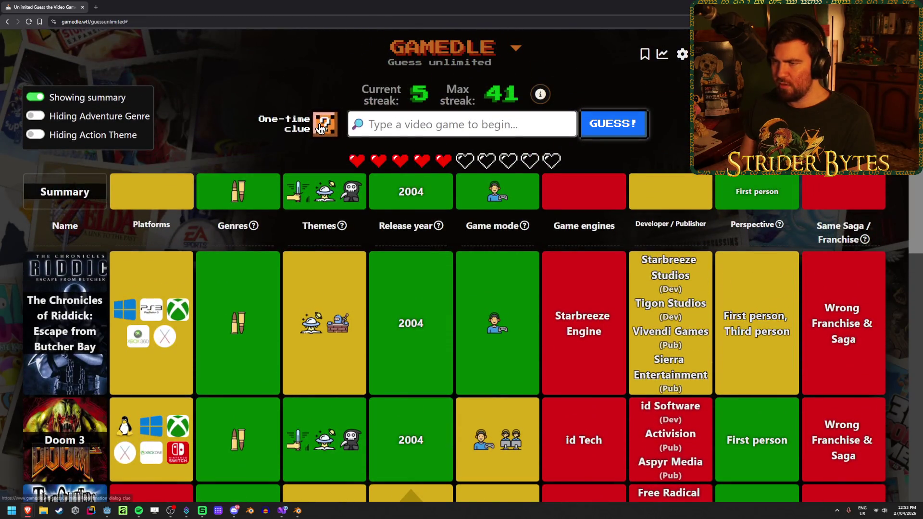
- Reveal the developer and publisher clue, then guess Half-Life 2 to win
left_click(325, 124)
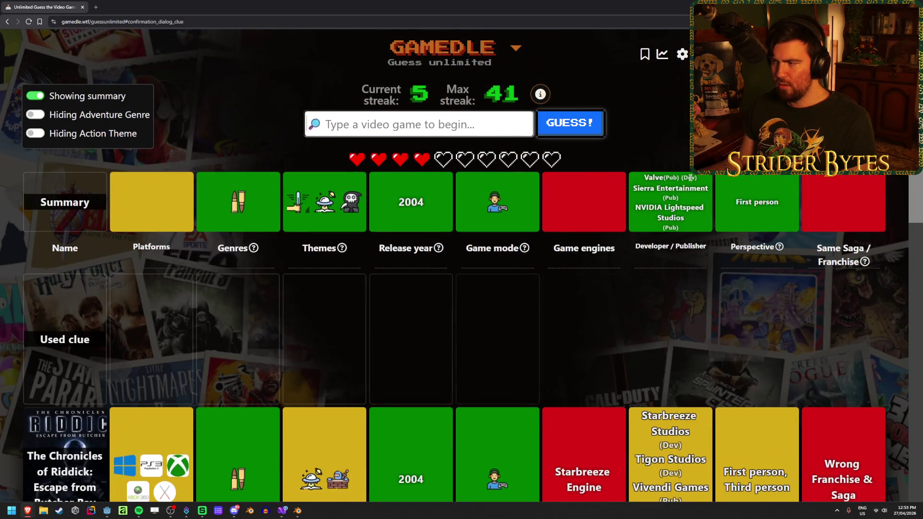
type("half life")
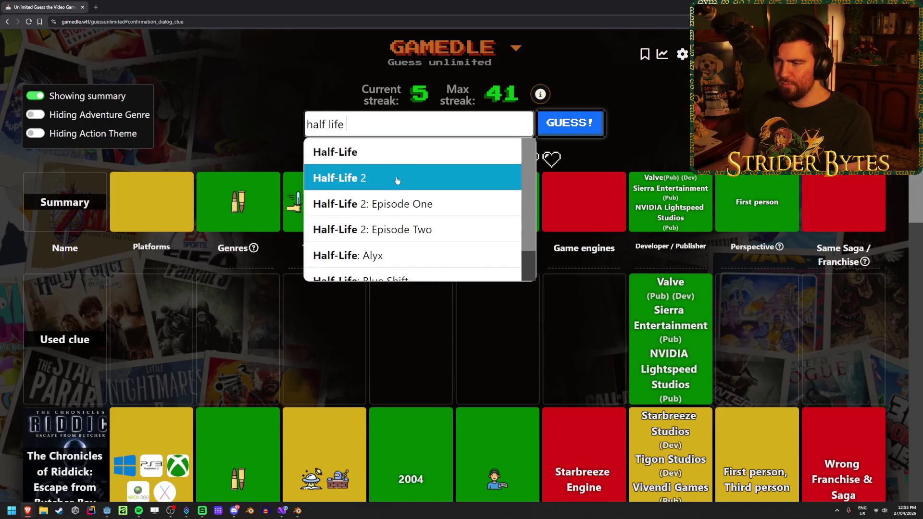
left_click(395, 179)
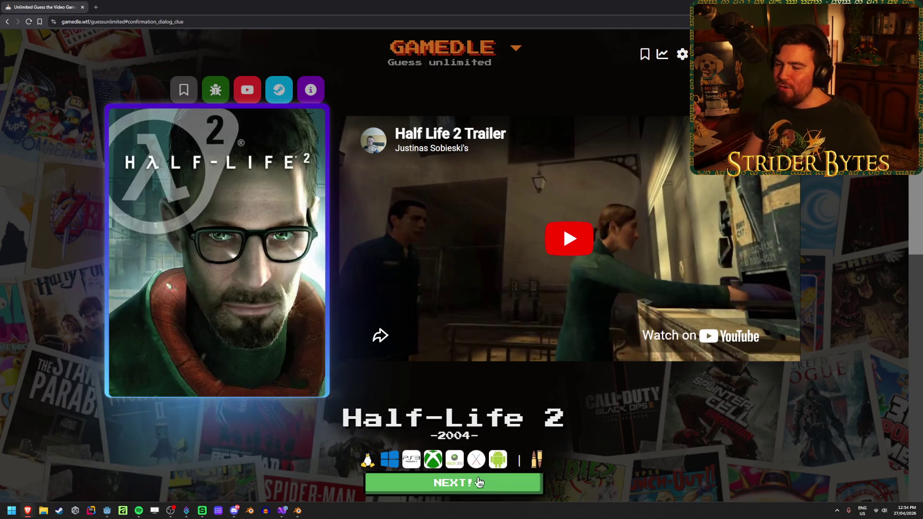
- Start a new round from the win screen, with the streak at 6
scroll(245, 369, "down", 3)
scroll(245, 370, "up", 3)
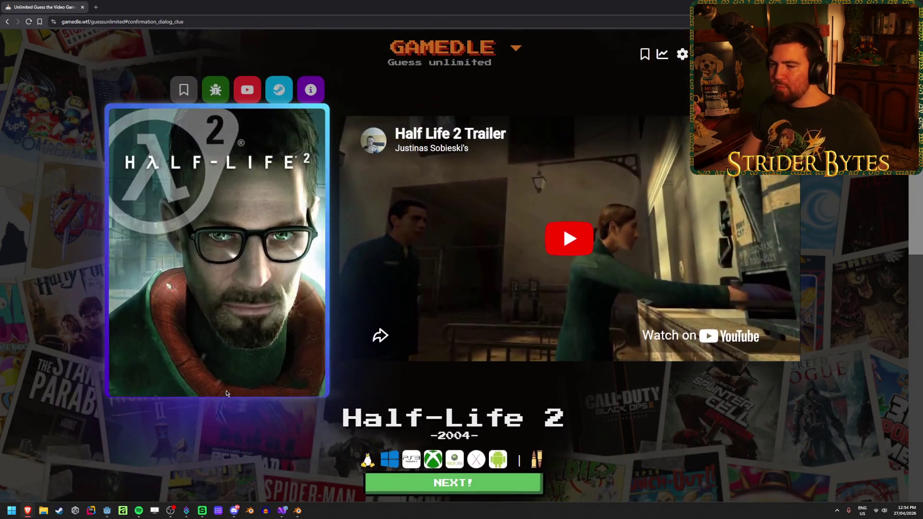
left_click(444, 486)
left_click(367, 134)
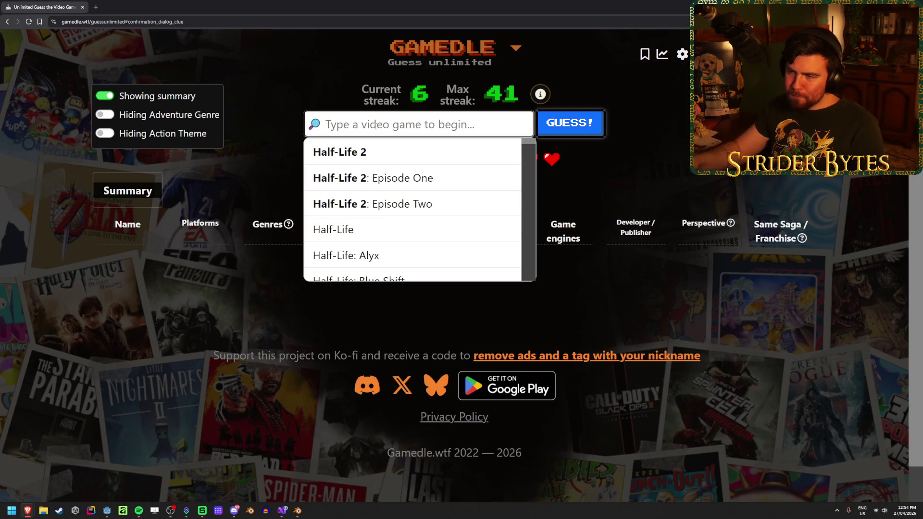
- Guess Far Cry 5, then Thief II: The Metal Age from the suggestions
type("far cry 5")
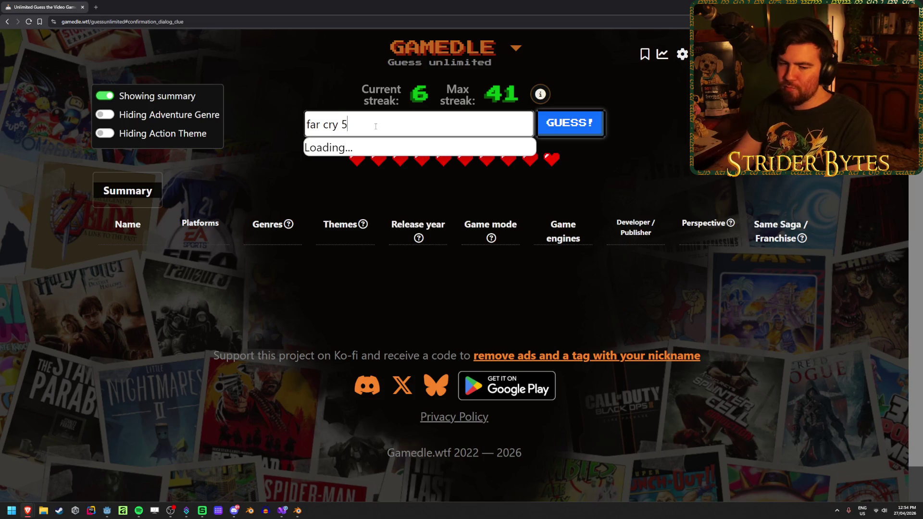
key("Return")
key("Return")
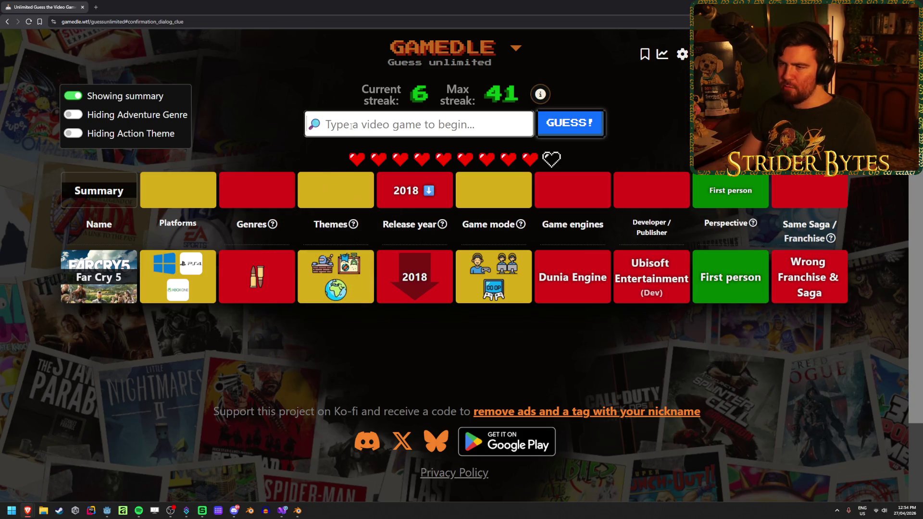
type("thief")
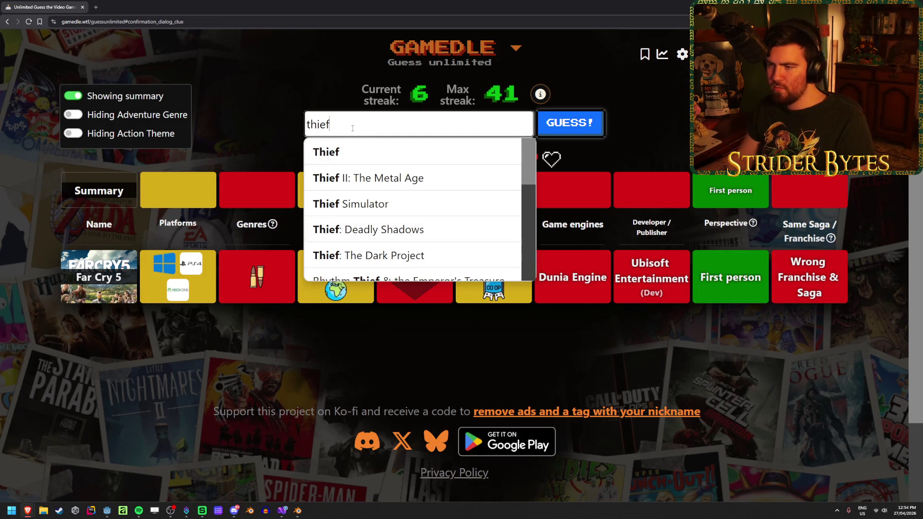
left_click(368, 178)
left_click(571, 129)
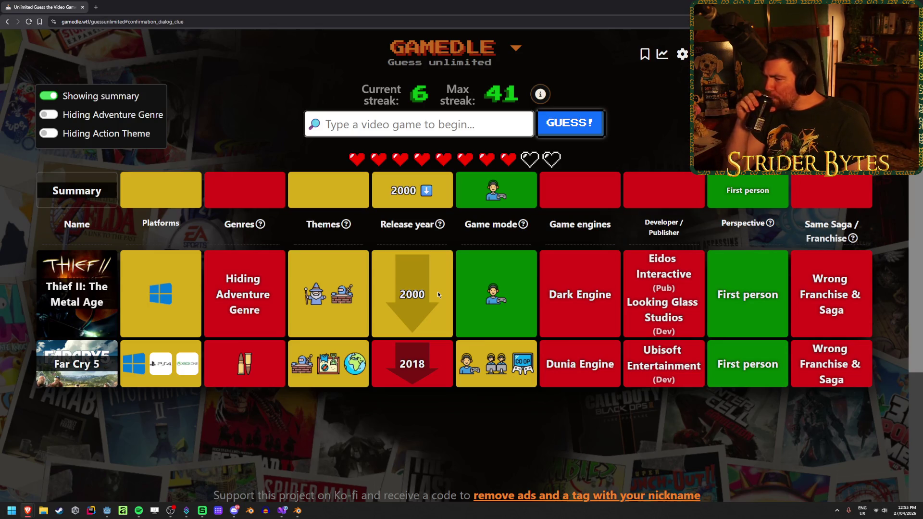
left_click(418, 126)
- Guess Deus Ex from the suggestions
type("deus")
left_click(422, 144)
left_click(598, 128)
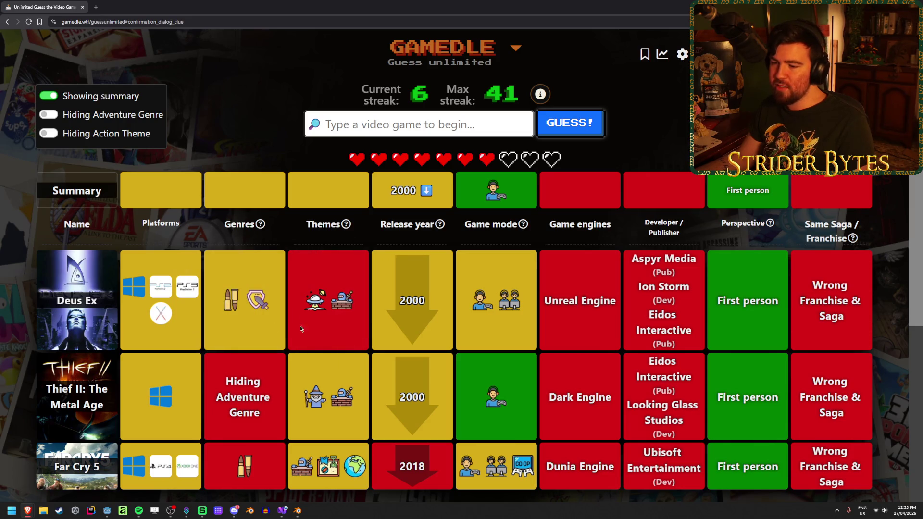
- Win with The Elder Scrolls II: Daggerfall and start a new round at streak 7
left_click(396, 118)
type("daggerfal")
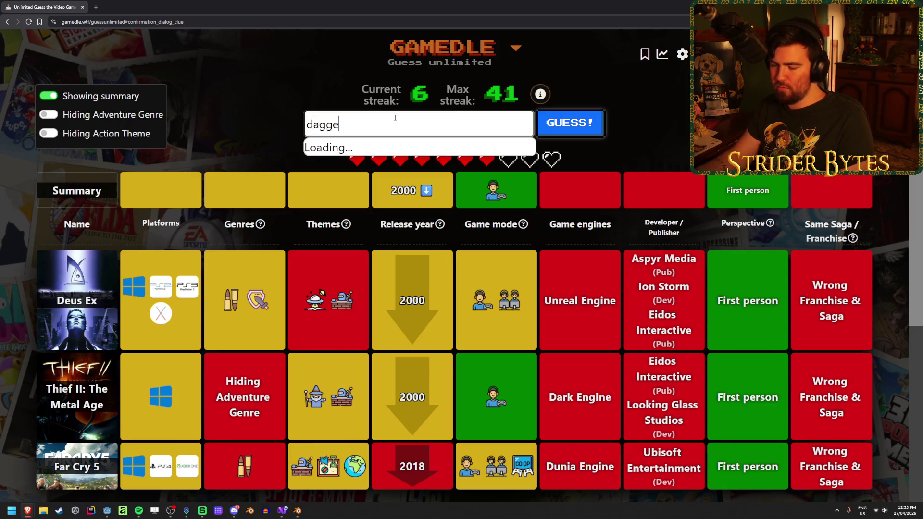
key("Return")
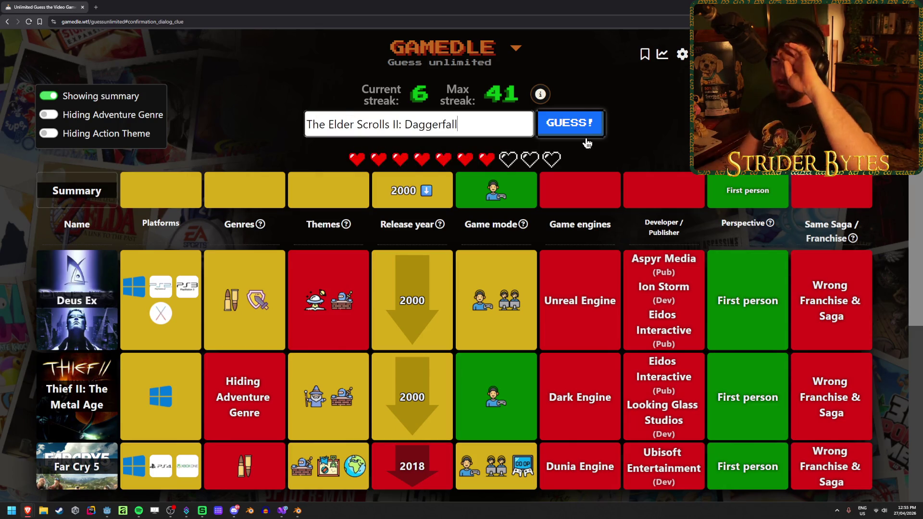
key("Return")
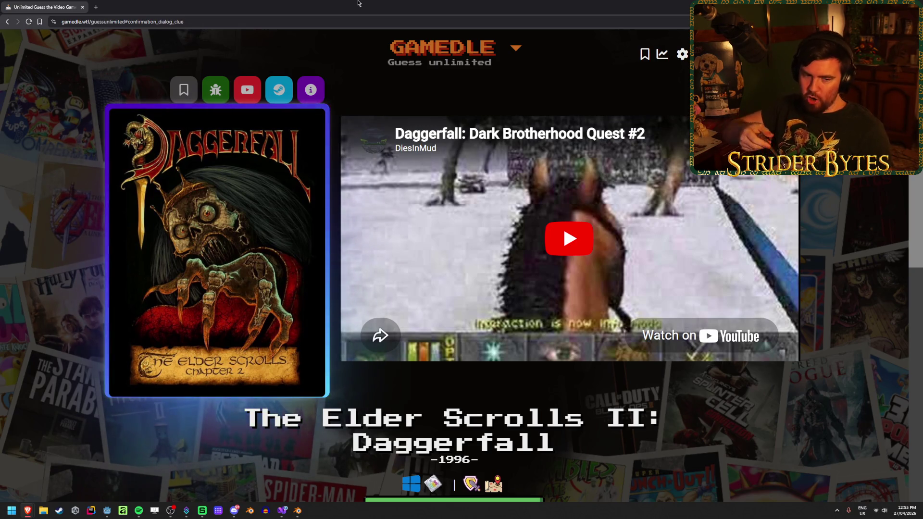
scroll(267, 303, "down", 2)
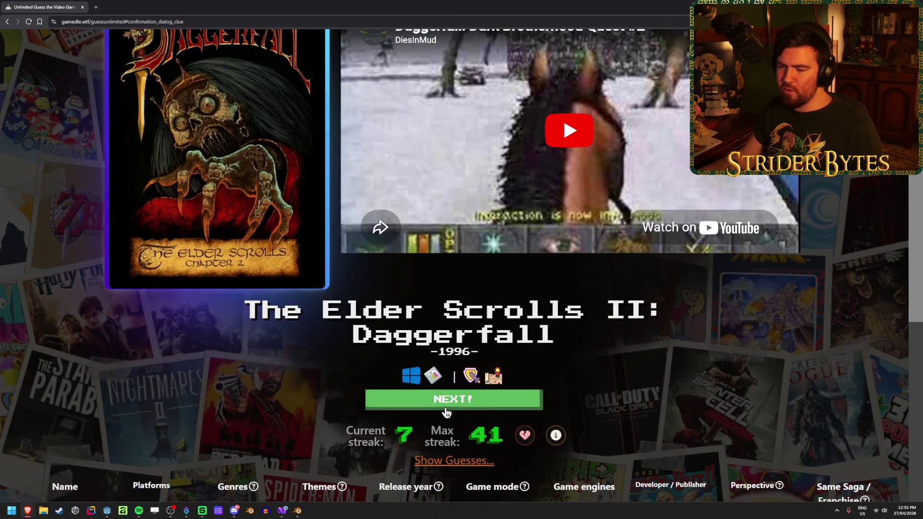
left_click(433, 399)
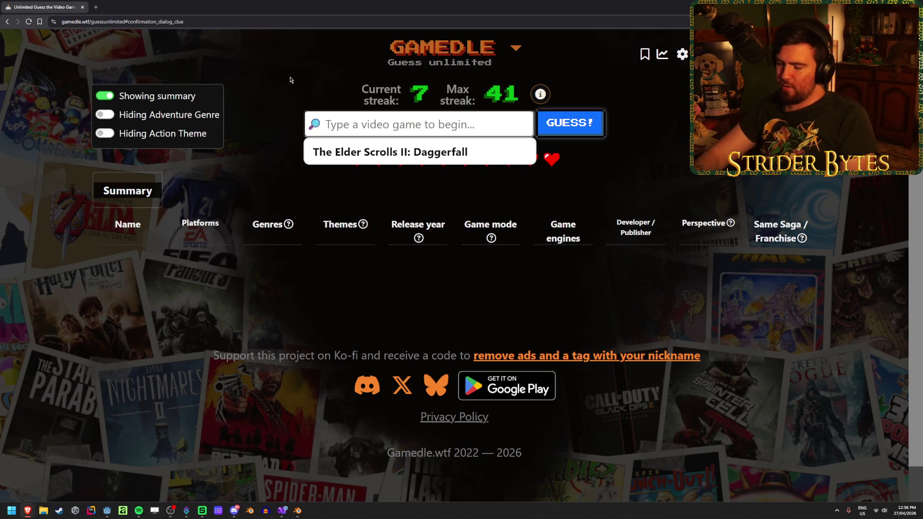
- Guess Mega Man X in Gamedle from the search suggestions
type("mega m")
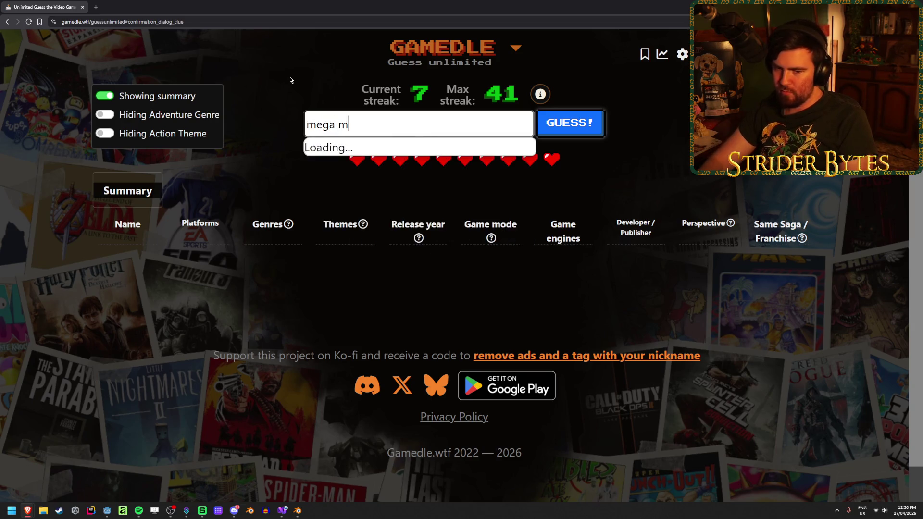
type("an x")
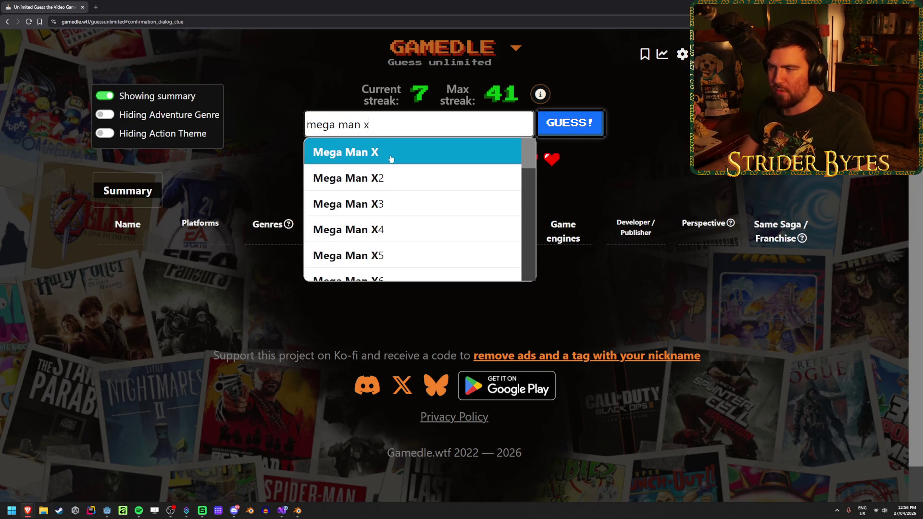
left_click(383, 152)
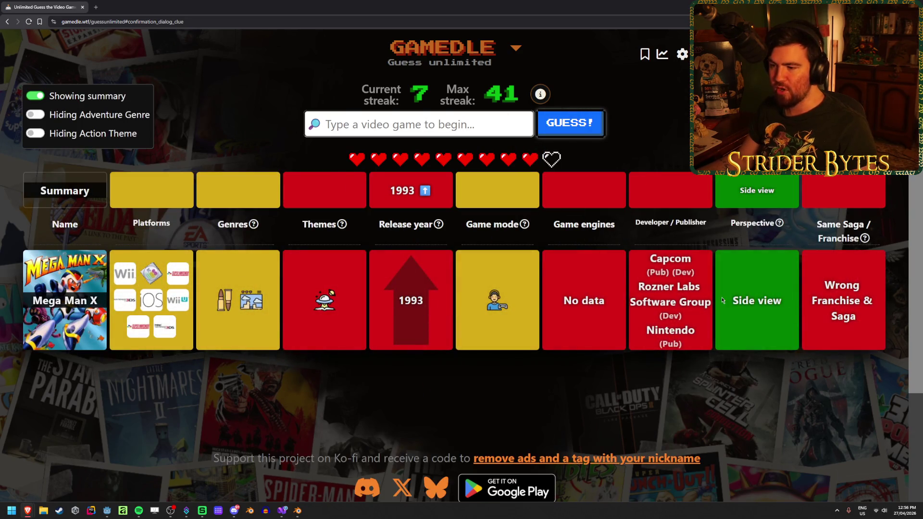
mouse_move(251, 305)
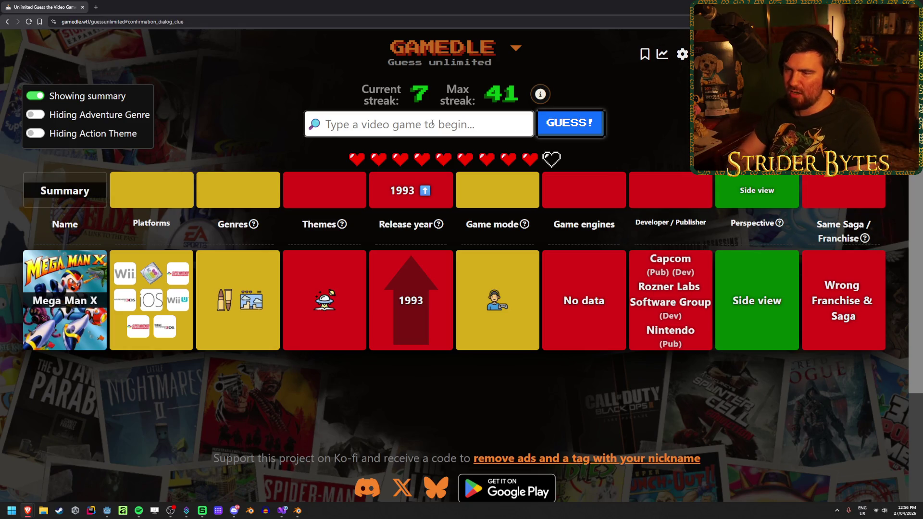
- Guess Super Meat Boy, then pick Blasphemous as the next guess
type("meatboy")
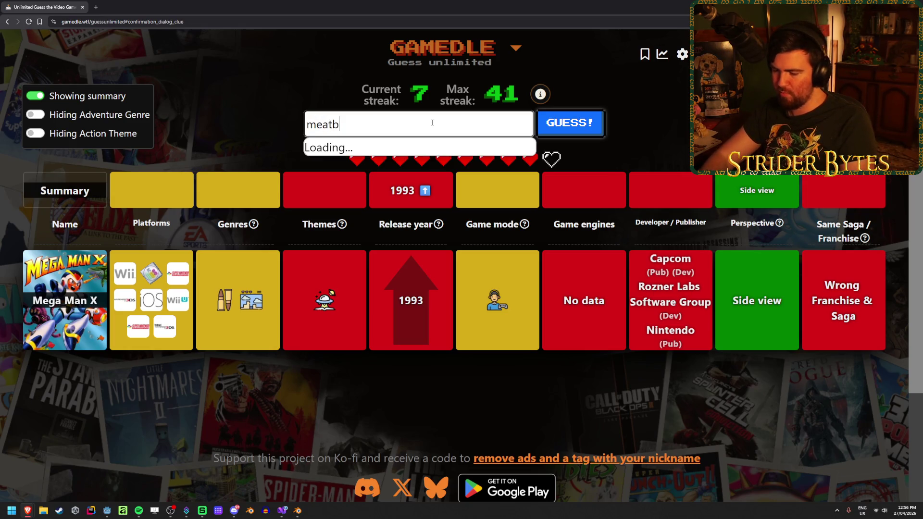
key("BackSpace")
key("BackSpace")
key("BackSpace")
type("boy")
key("Return")
key("Return")
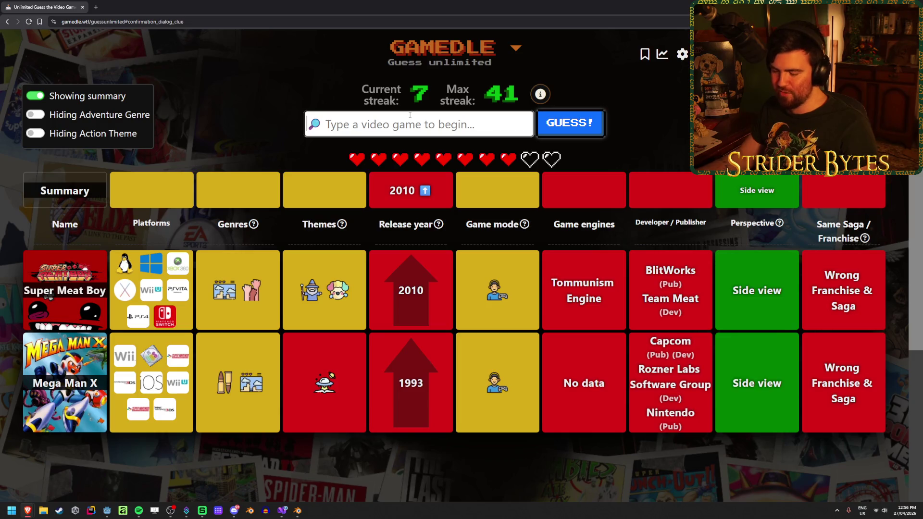
type("blasphemous")
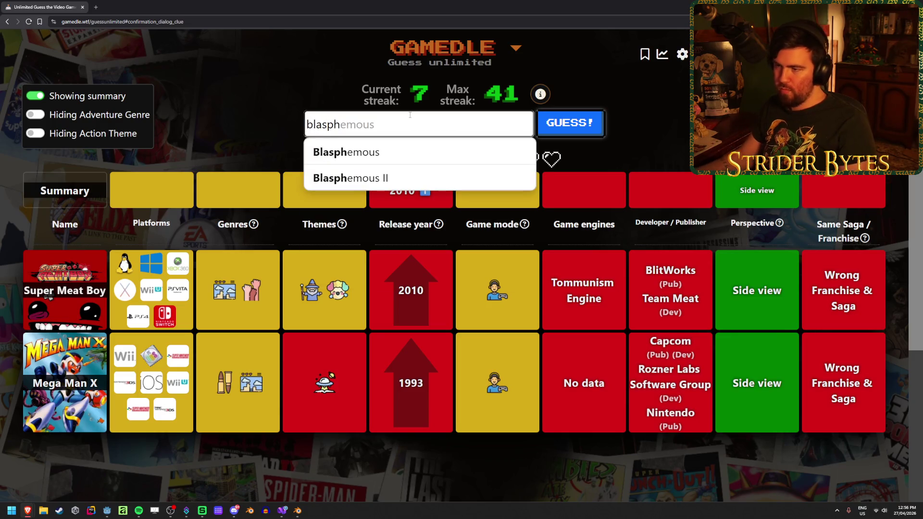
left_click(410, 150)
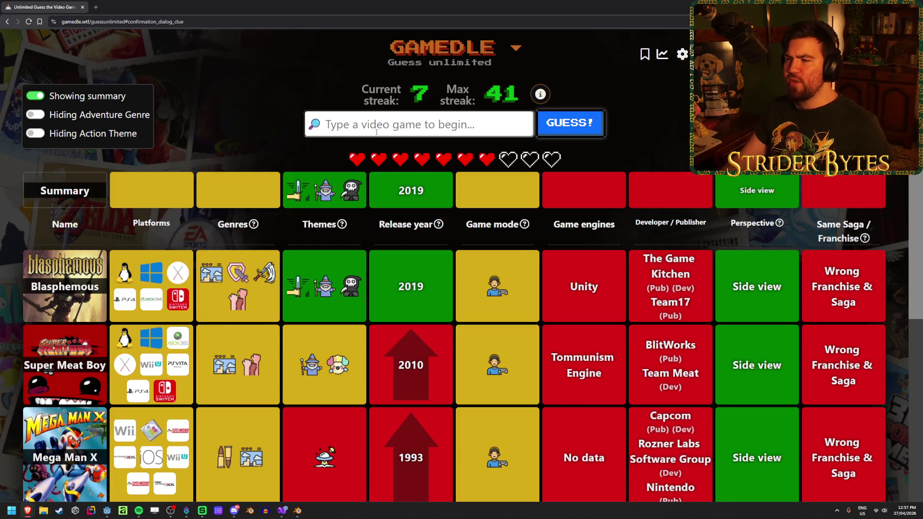
- Guess Little Nightmares II, then begin a search for 'observa'
type("little")
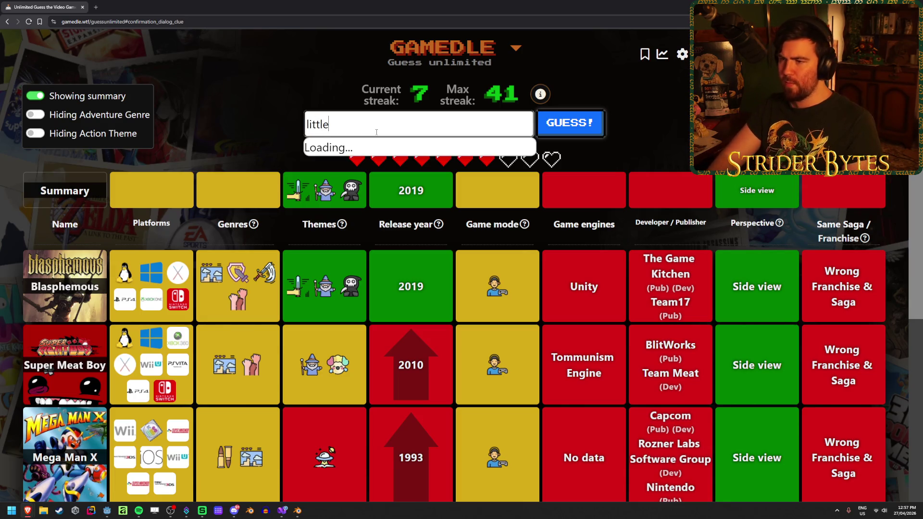
type(" nightm")
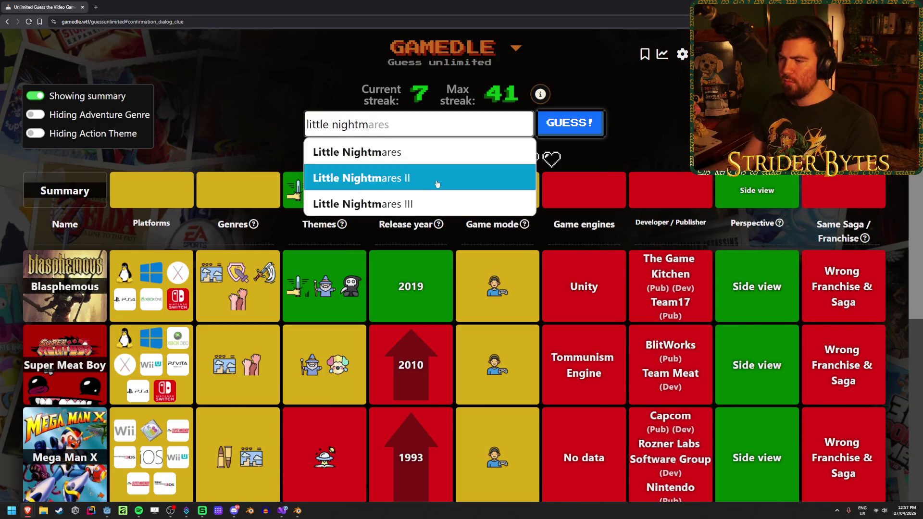
left_click(437, 184)
left_click(553, 131)
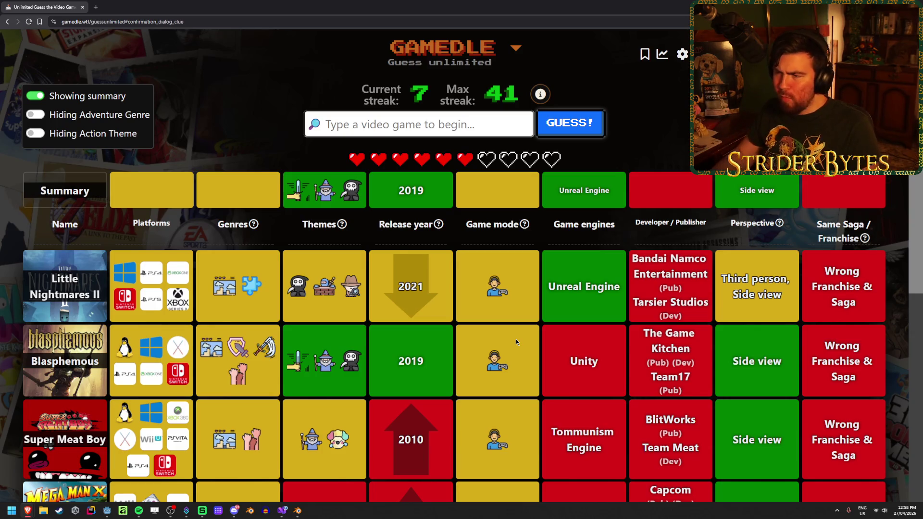
type("o")
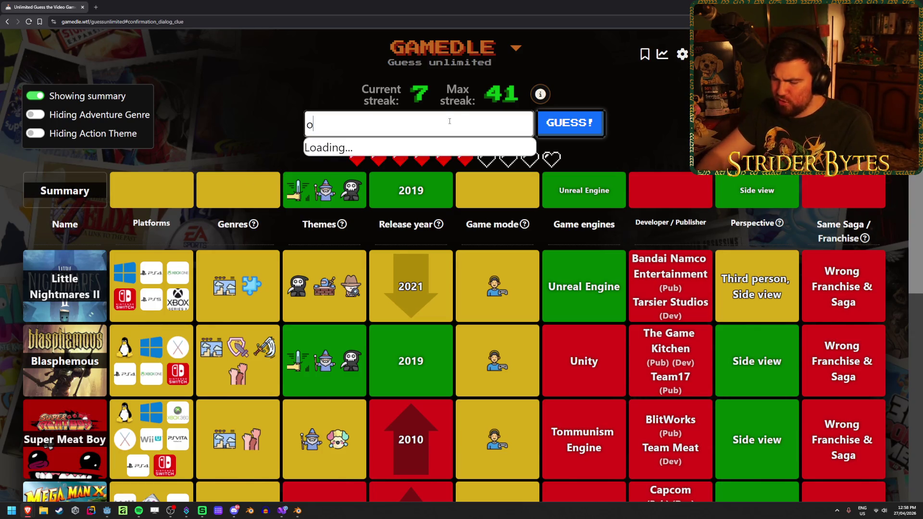
type("bserva")
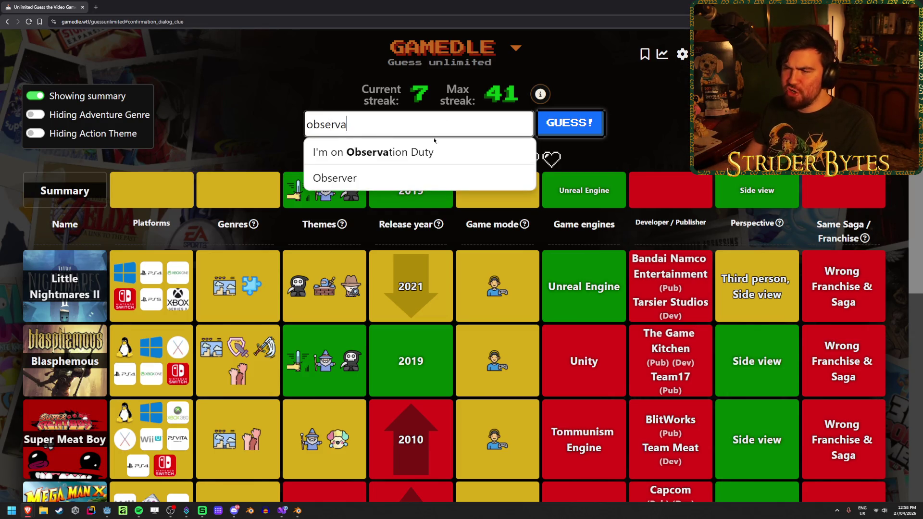
- Clear the 'observa' search and guess Barotrauma instead
key("ctrl+a")
key("BackSpace")
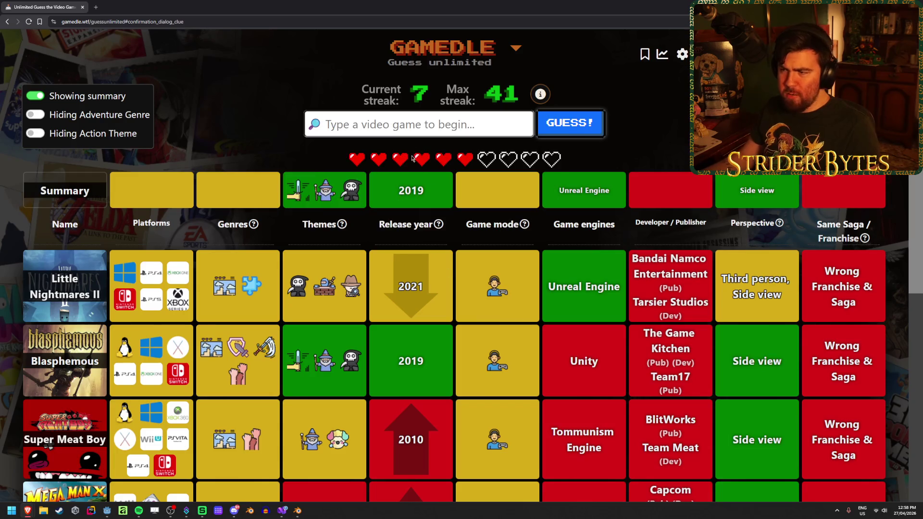
type("barotra")
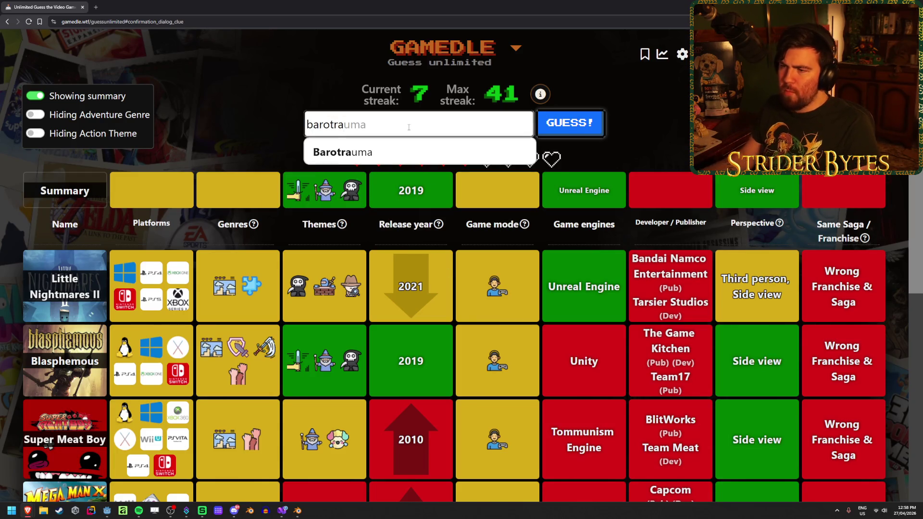
key("Down")
key("Return")
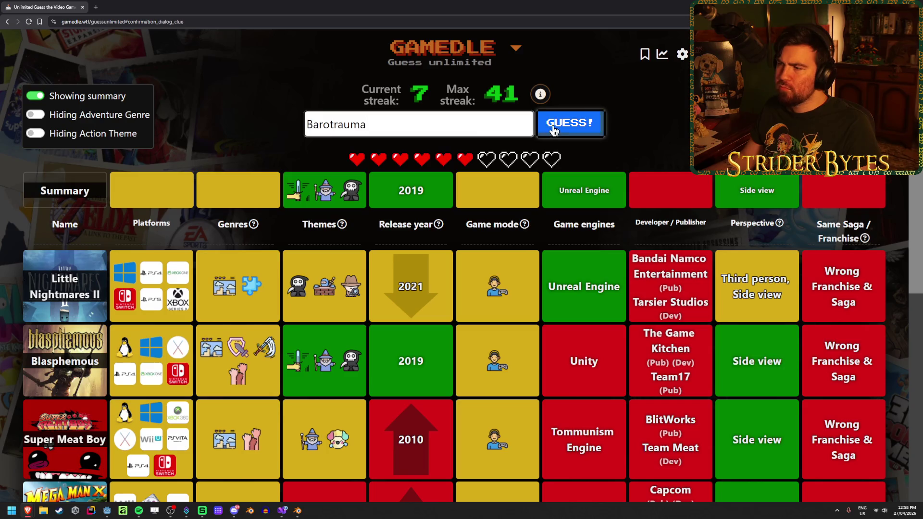
key("Return")
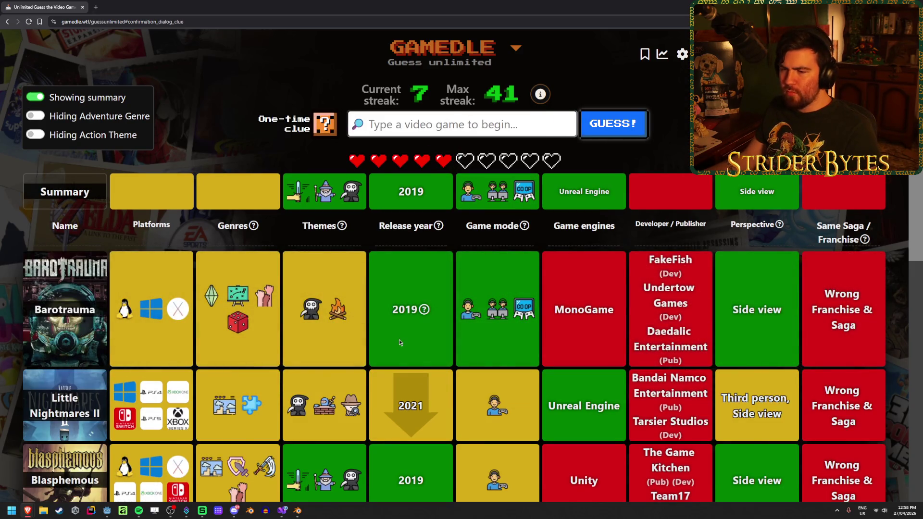
- Use the one-time clue to reveal the genres, then search 'song of'
scroll(260, 227, "down", 2)
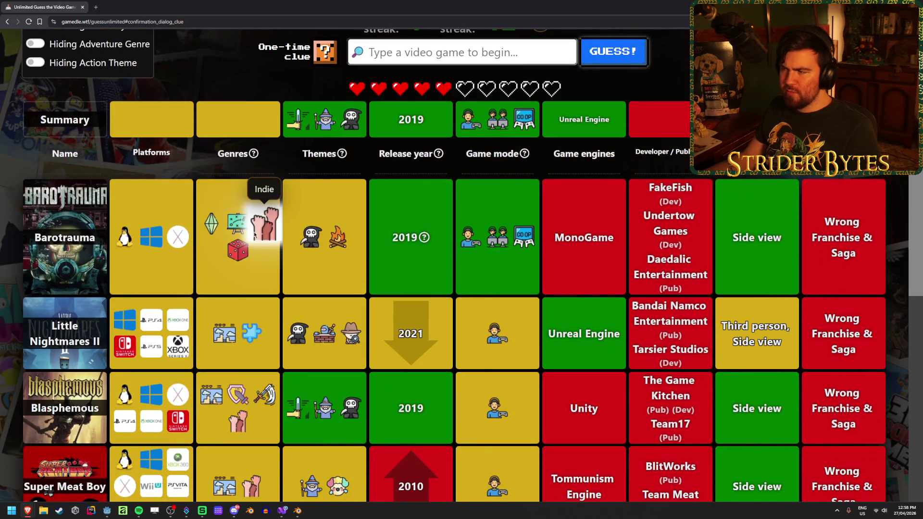
scroll(411, 360, "up", 2)
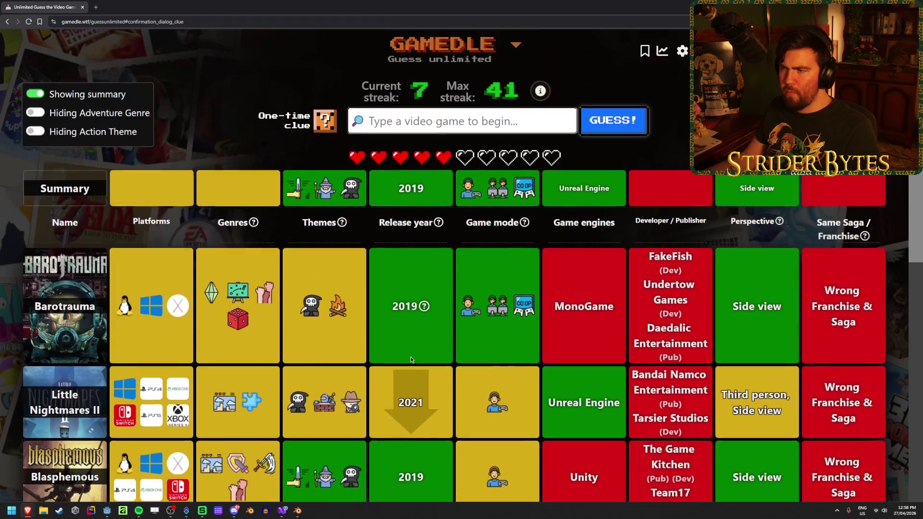
left_click(325, 124)
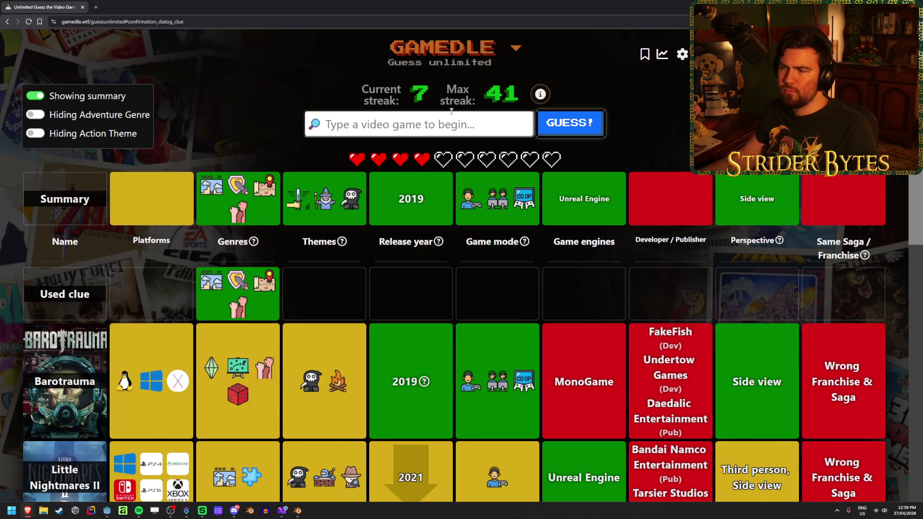
left_click(446, 130)
type("song of")
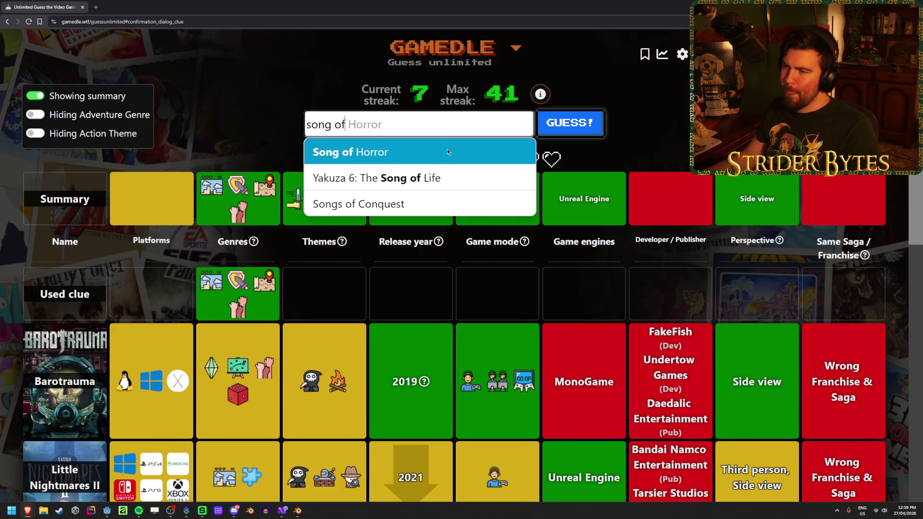
- Guess Song of Horror, then Rain World
left_click(447, 152)
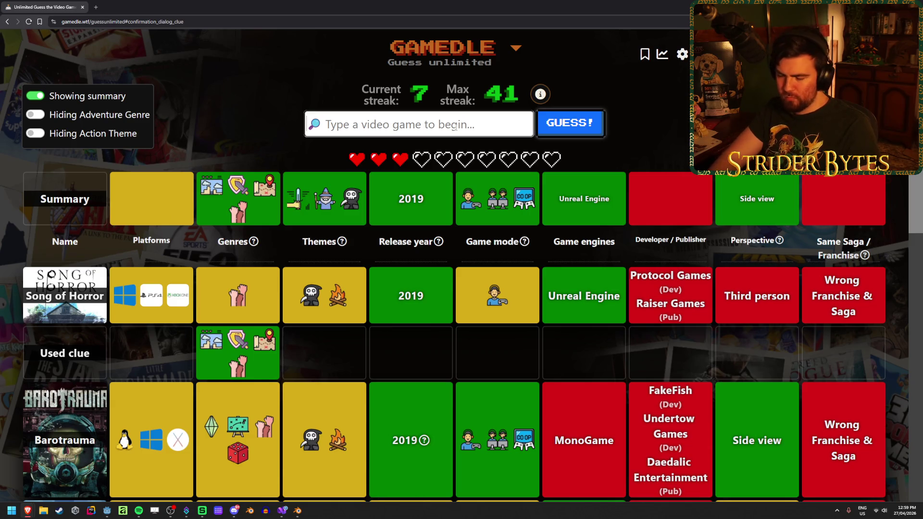
type("rain world")
left_click(449, 152)
left_click(591, 124)
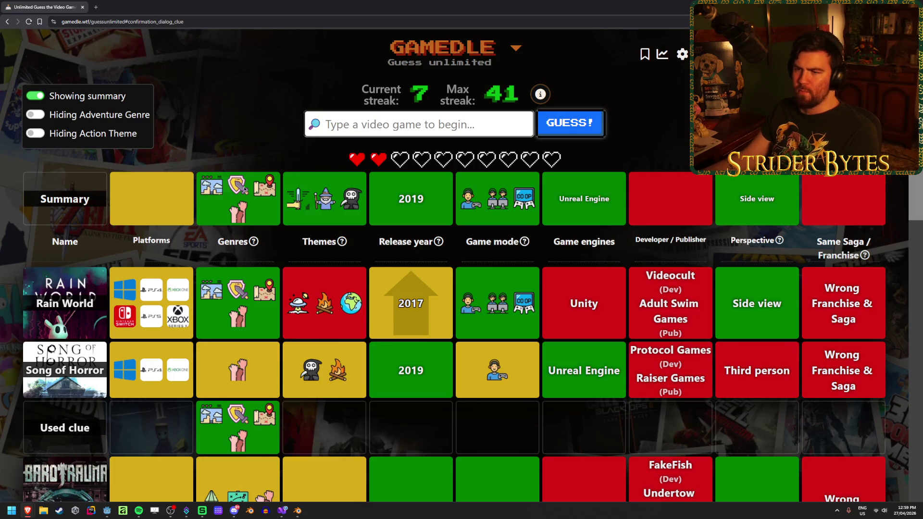
- Guess Inmost, leaving the round on its last heart
mouse_move(239, 209)
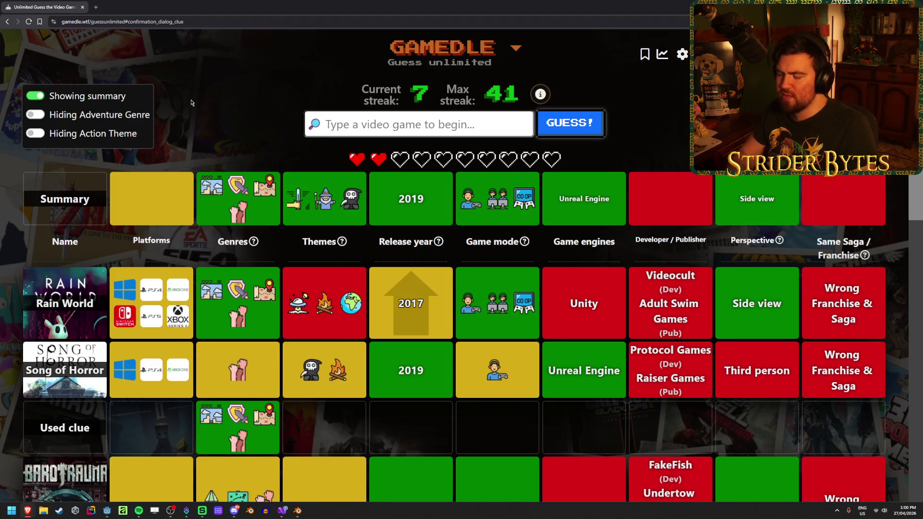
type("inmost")
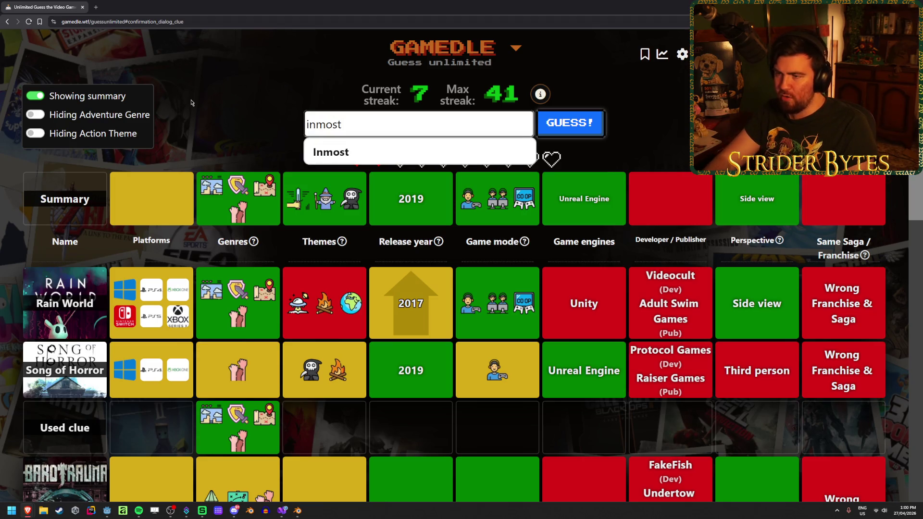
left_click(337, 145)
left_click(591, 132)
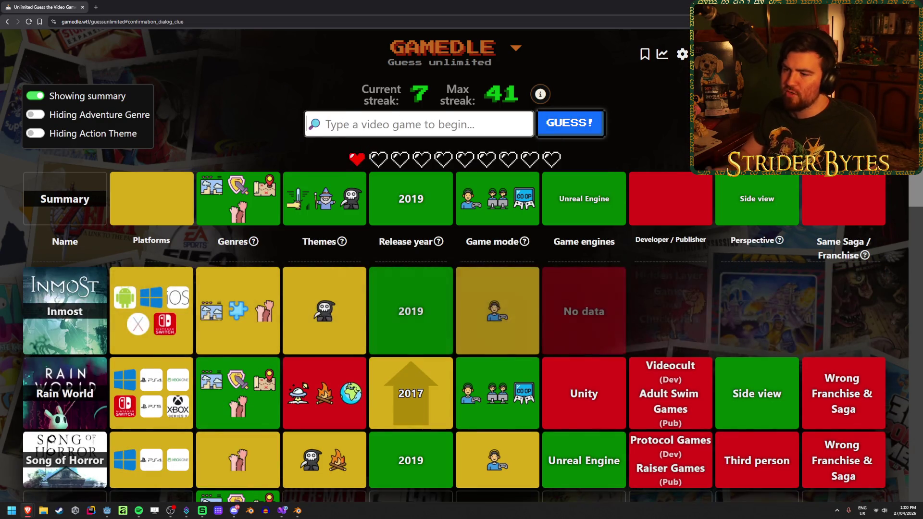
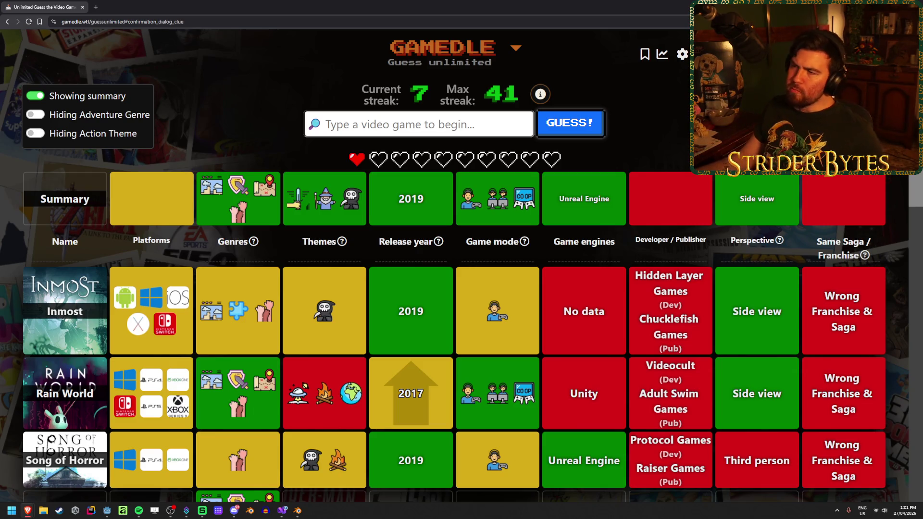
- Guess Bloodstained: Ritual of the Night in Gamedle, typing 'bloodstai', and view its reveal page
left_click(336, 124)
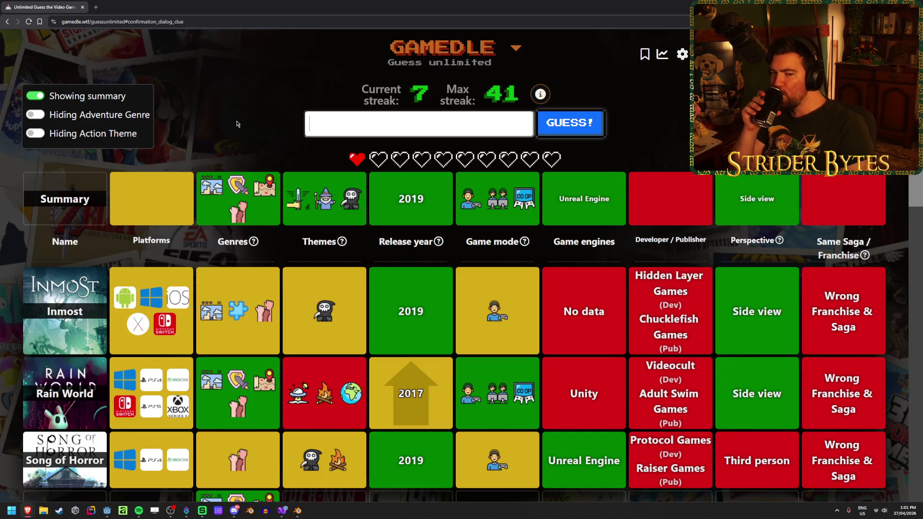
type("blo")
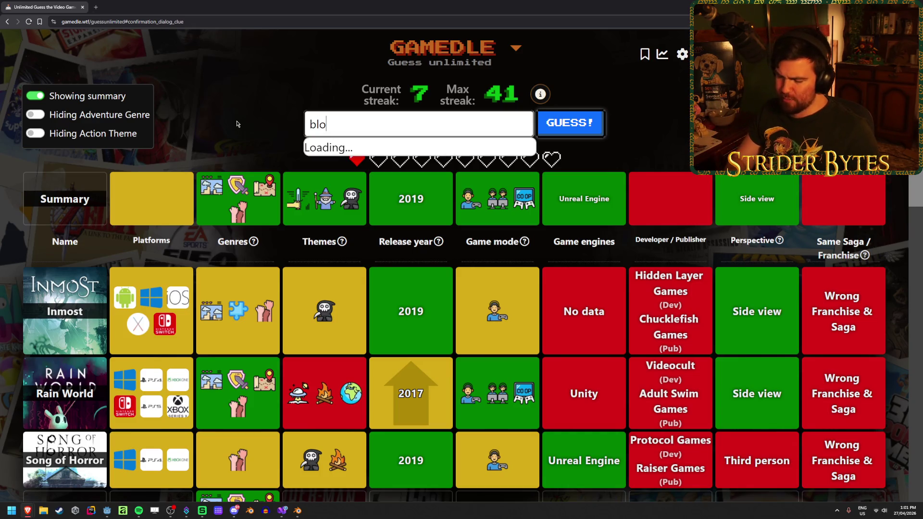
type("odstained")
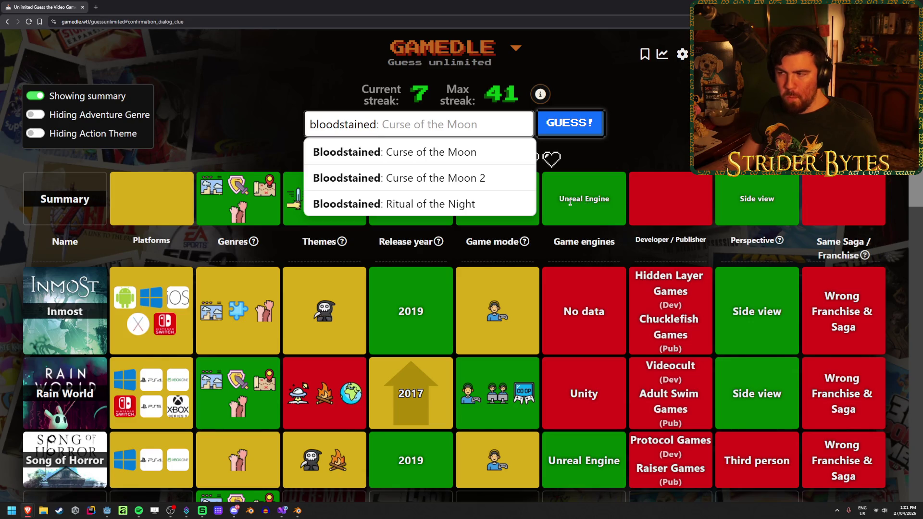
left_click(529, 205)
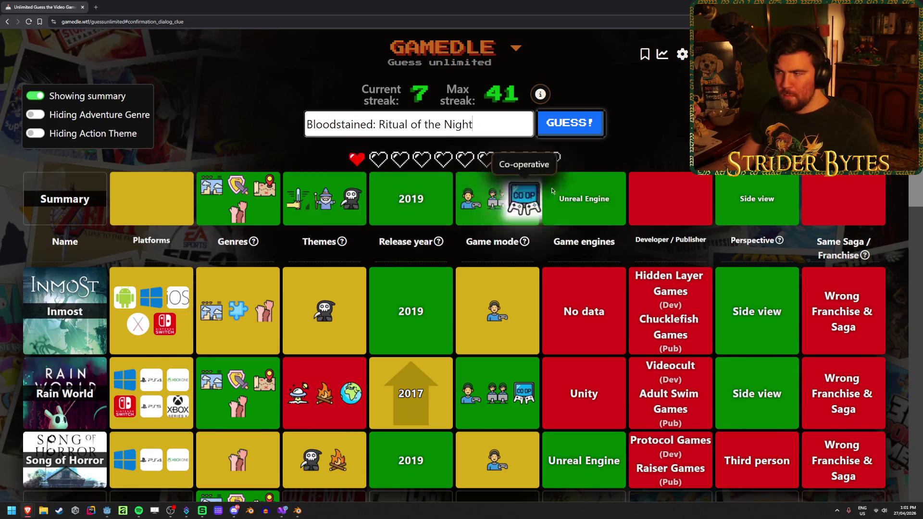
left_click(574, 130)
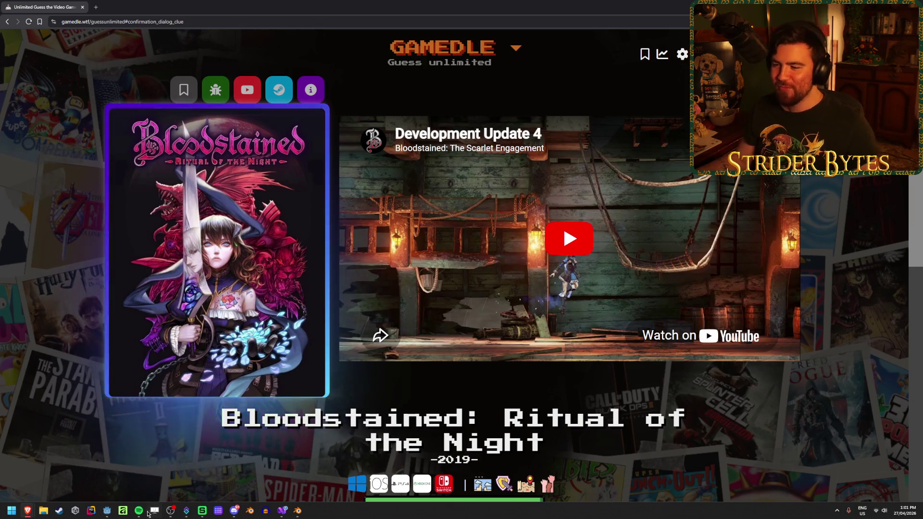
scroll(145, 418, "down", 4)
scroll(165, 422, "up", 4)
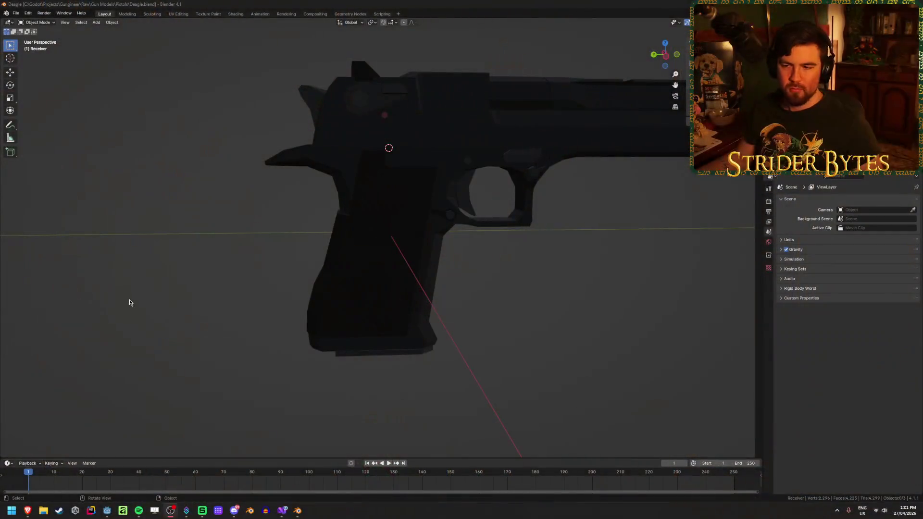
- Select the Deagle_Magazine and orbit around the pistol to inspect it
left_click(385, 349)
left_click(396, 397)
left_click(390, 356)
middle_click_drag(553, 287, 572, 294)
scroll(571, 293, "down", 3)
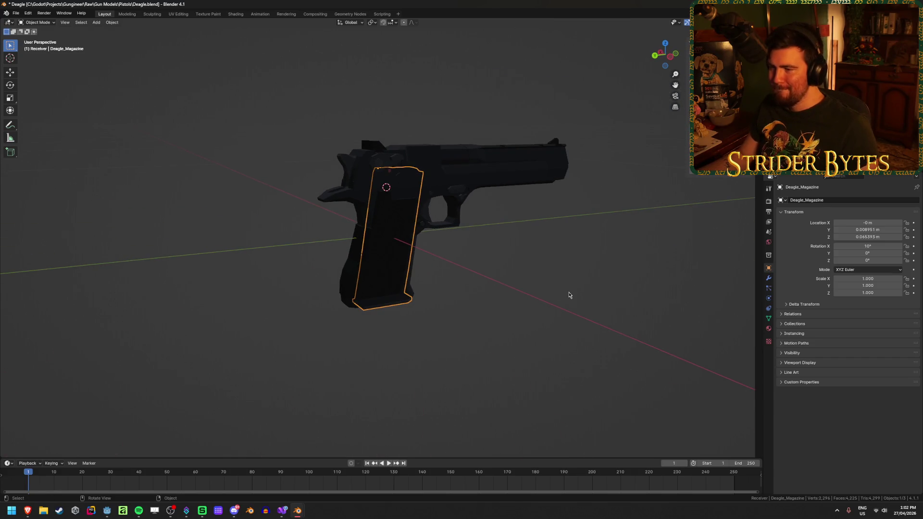
mouse_move(550, 309)
middle_mouse_down()
mouse_move(360, 304)
mouse_move(380, 293)
mouse_move(348, 313)
mouse_move(117, 296)
mouse_move(203, 301)
middle_mouse_up()
scroll(443, 309, "up", 3)
middle_click_drag(443, 309, 480, 297)
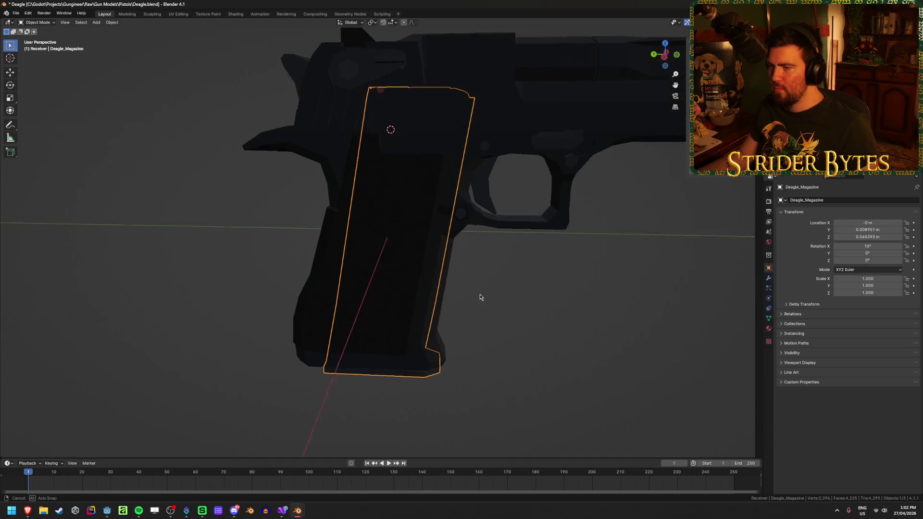
scroll(479, 298, "down", 1)
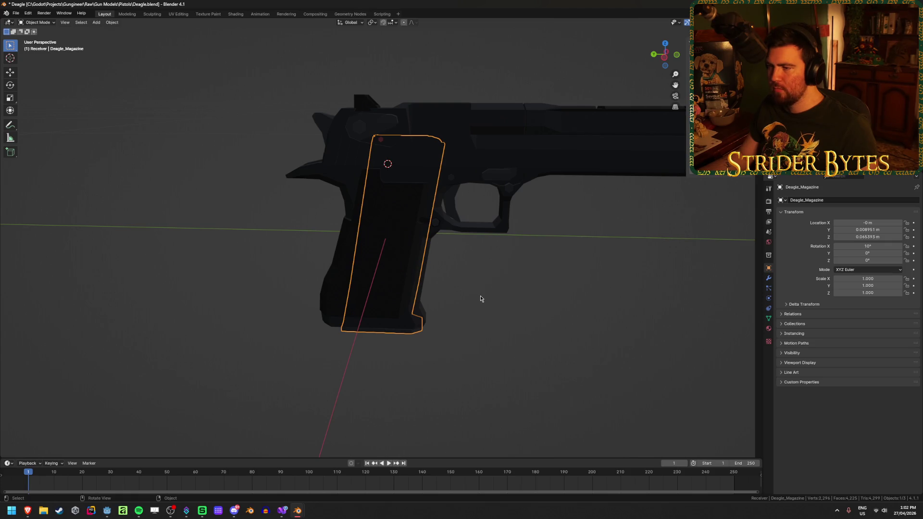
- Hide every other part with Shift+H so the magazine stands alone, and check its mesh
left_click(480, 159)
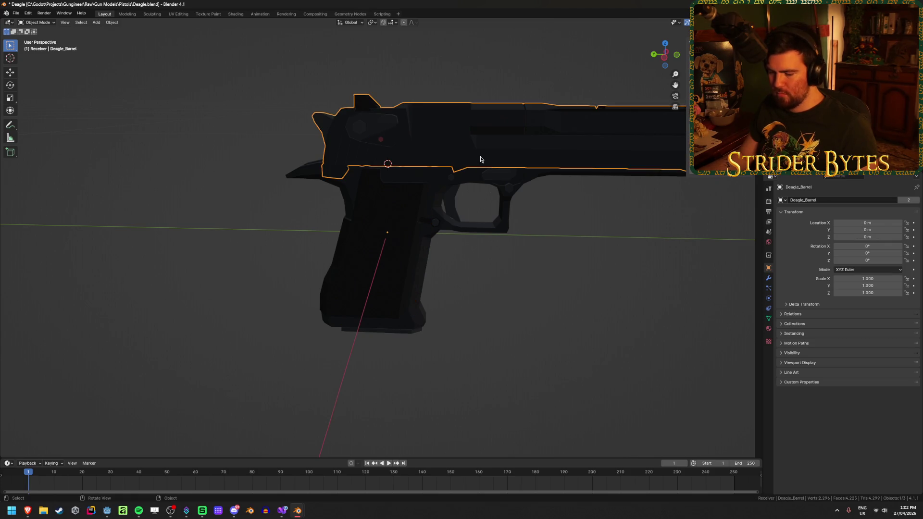
key("shift+h")
left_click(383, 178)
scroll(392, 173, "up", 4)
mouse_move(397, 228)
middle_mouse_down()
mouse_move(408, 202)
mouse_move(535, 213)
mouse_move(418, 202)
mouse_move(402, 192)
mouse_move(382, 208)
mouse_move(284, 232)
mouse_move(326, 247)
mouse_move(365, 207)
mouse_move(362, 228)
mouse_move(397, 208)
middle_mouse_up()
key("Tab")
scroll(389, 190, "up", 4)
key("Tab")
scroll(397, 210, "down", 4)
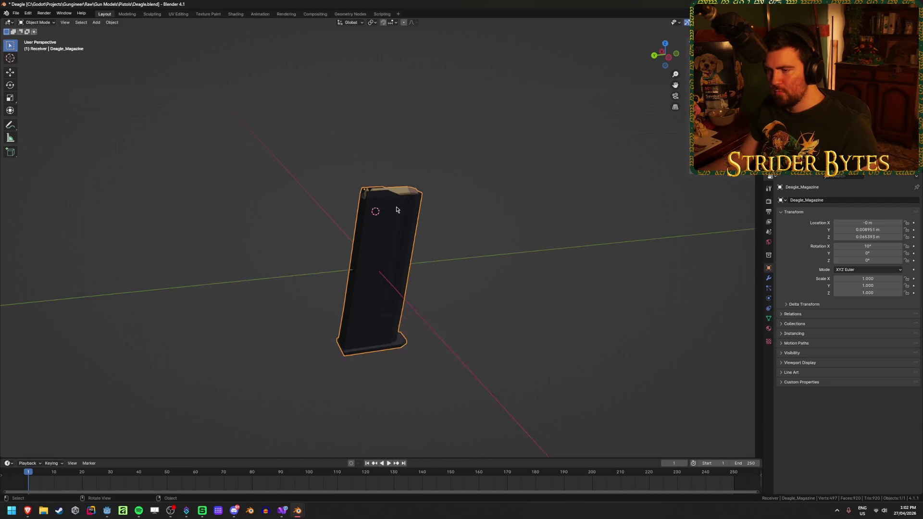
scroll(397, 210, "down", 1)
scroll(397, 211, "up", 4)
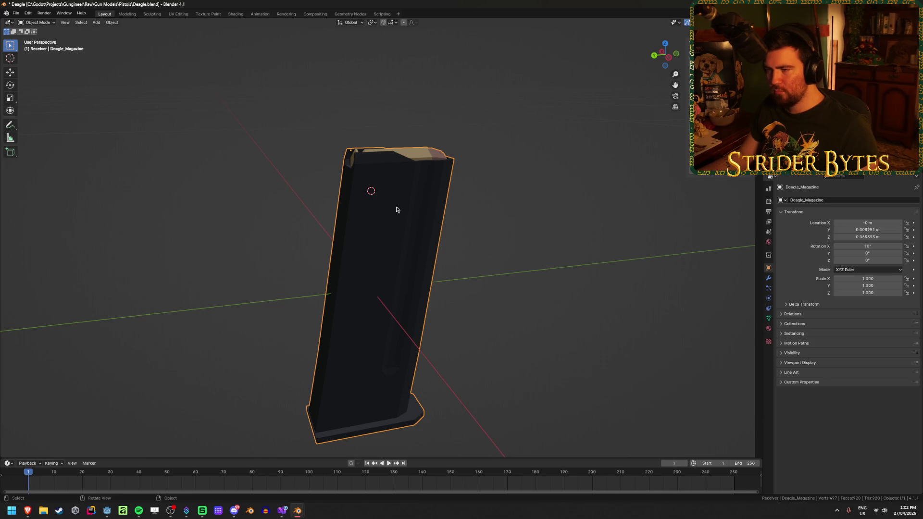
- In the right view, box-select the magazine's top vertices see-through and move them along local Z
key("KP_3")
key("Tab")
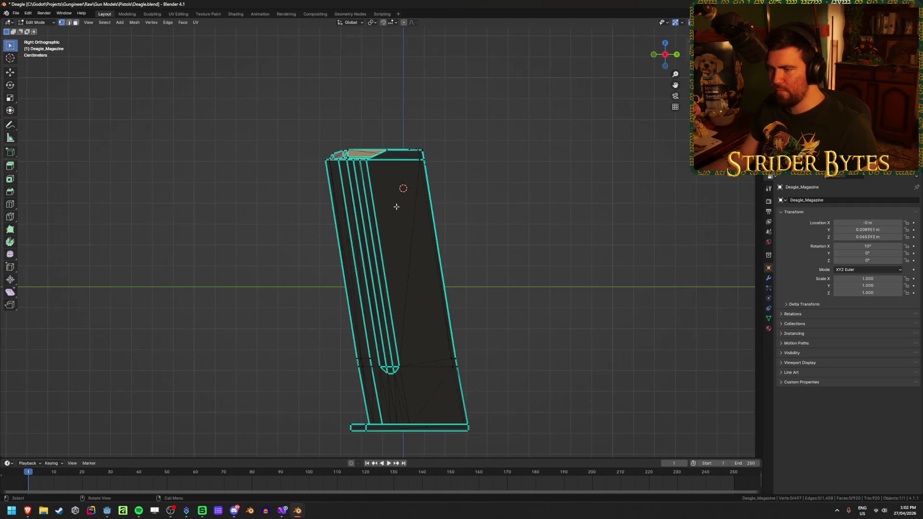
key("alt+z")
left_click_drag(251, 111, 495, 294)
key("alt+z")
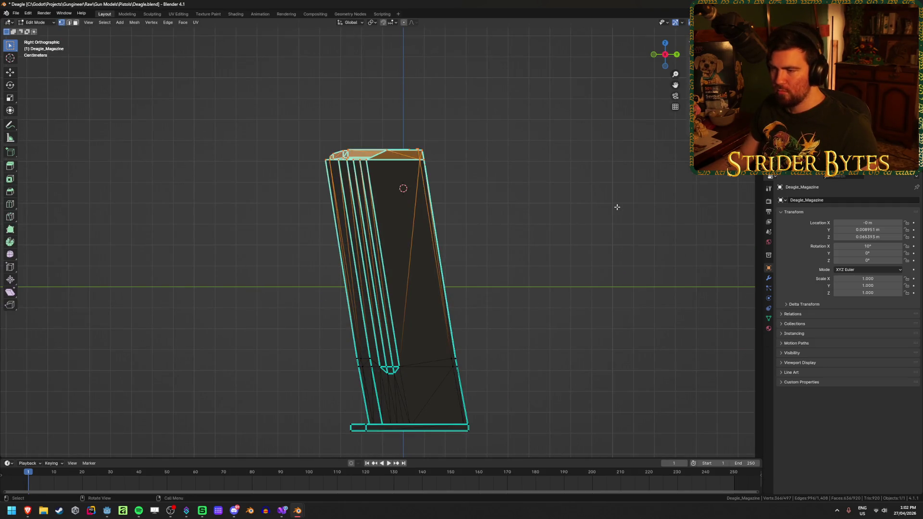
key("g")
key("z")
key("z")
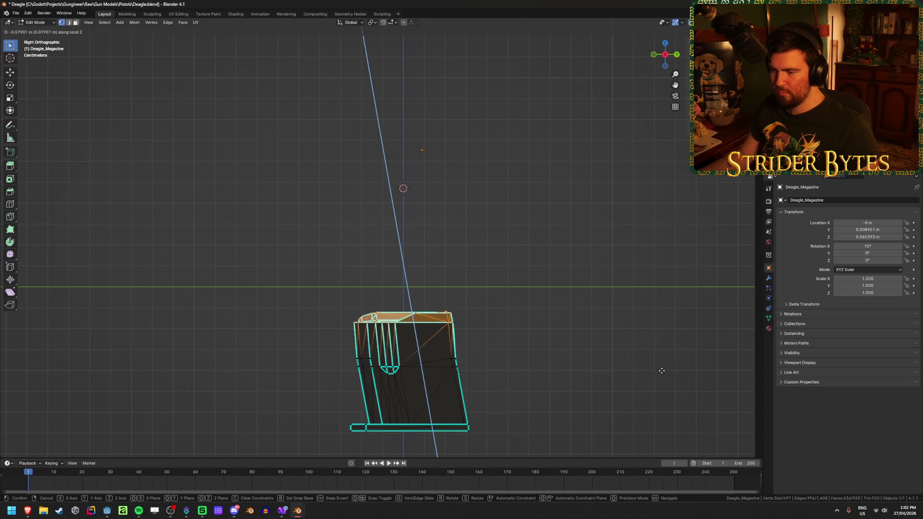
left_click(595, 220)
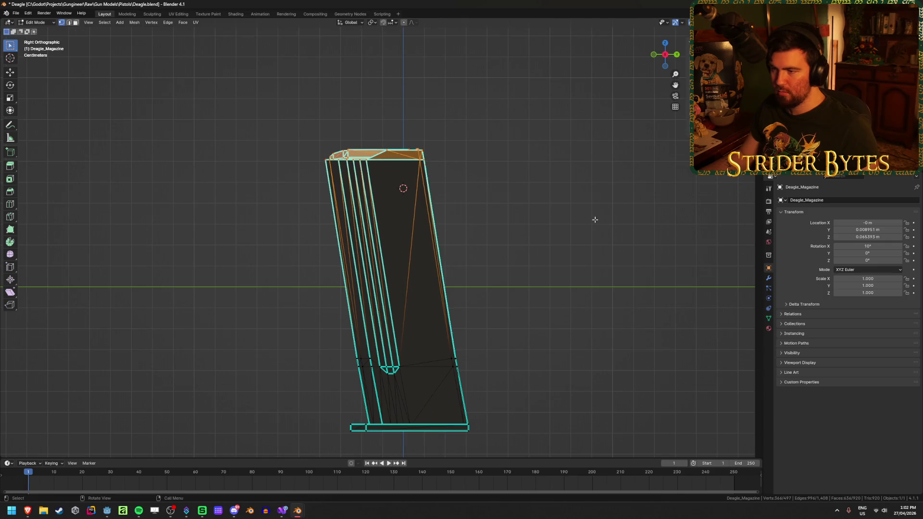
- Redo the move, lowering the top vertices about 0.012 m along local Z
key("g")
key("z")
key("z")
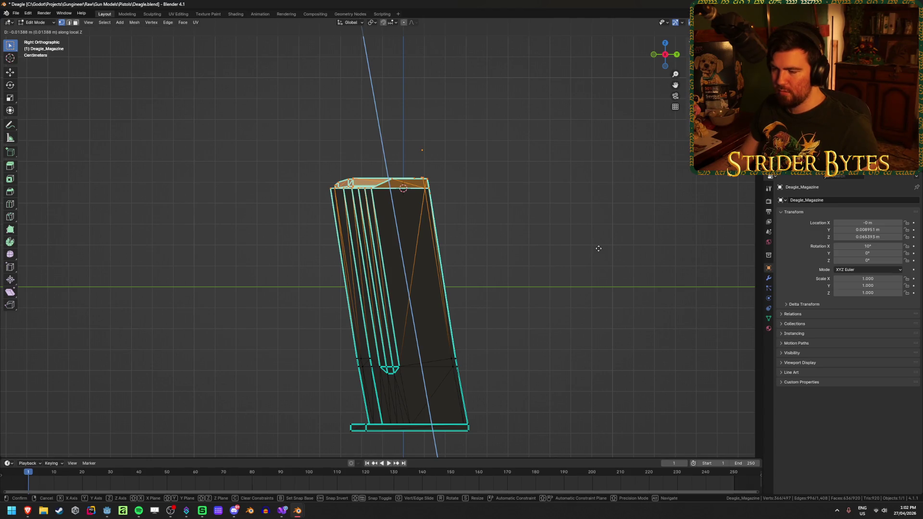
key("Escape")
key("g")
key("z")
key("z")
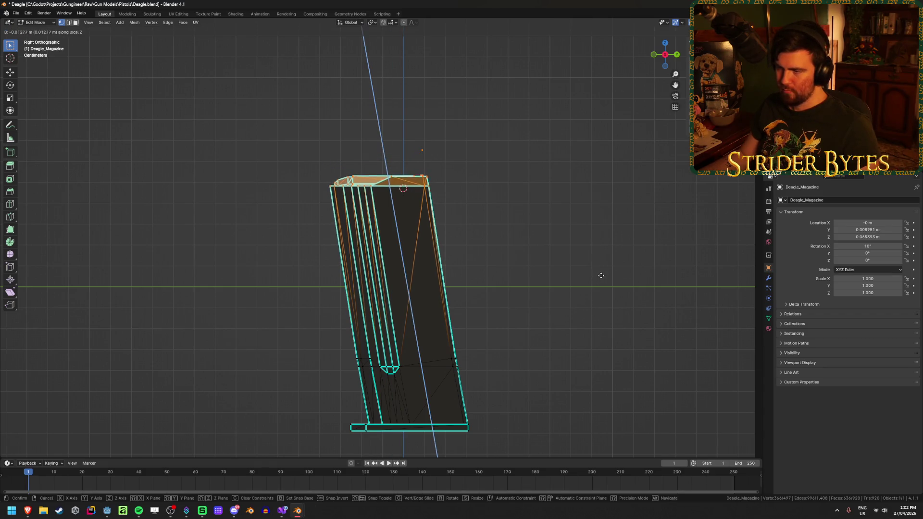
left_click(600, 275)
- Inspect the lowered top, return to Object Mode and unhide all gun parts
mouse_move(600, 274)
middle_mouse_down()
mouse_move(577, 245)
mouse_move(471, 253)
middle_mouse_up()
scroll(371, 262, "up", 3)
scroll(371, 262, "down", 3)
mouse_move(371, 262)
middle_mouse_down()
mouse_move(354, 252)
mouse_move(377, 207)
middle_mouse_up()
scroll(365, 231, "up", 4)
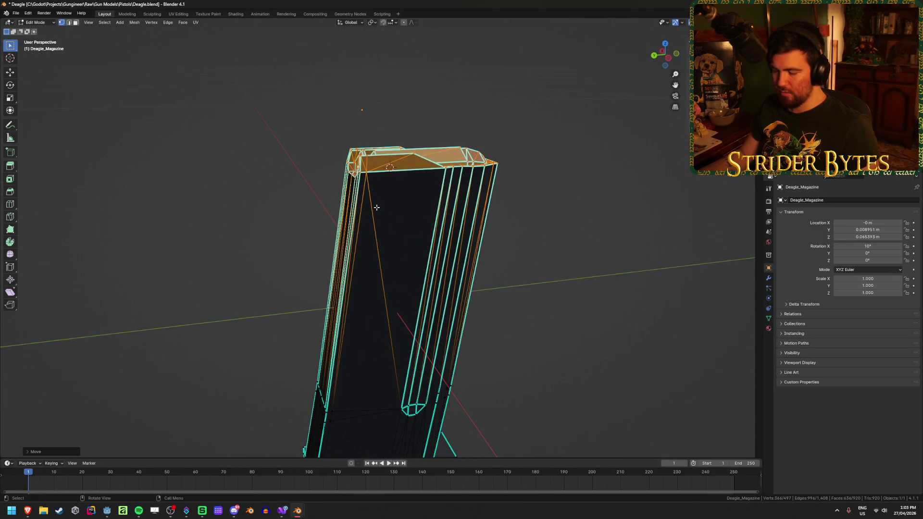
key("Tab")
key("alt+h")
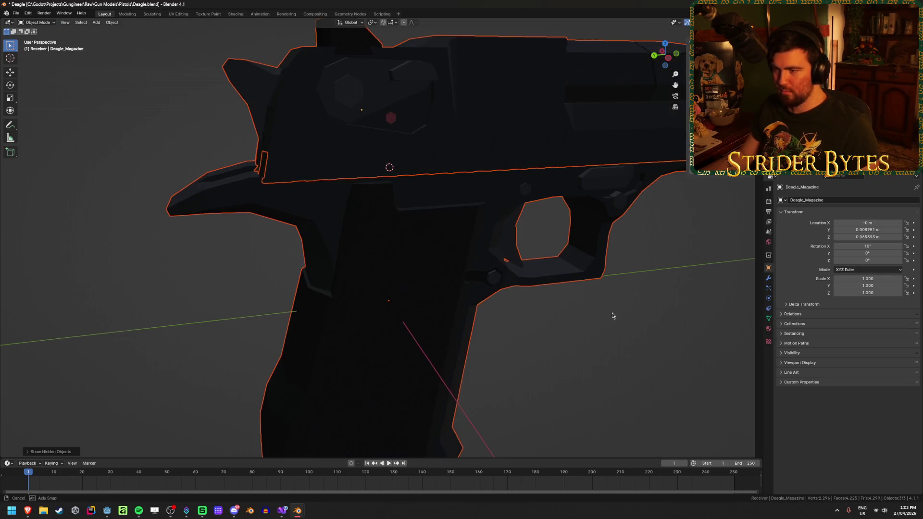
- Hide the receiver and barrel so only the magazine remains in view
middle_click_drag(612, 315, 602, 291)
scroll(603, 291, "down", 4)
middle_click_drag(488, 262, 422, 245)
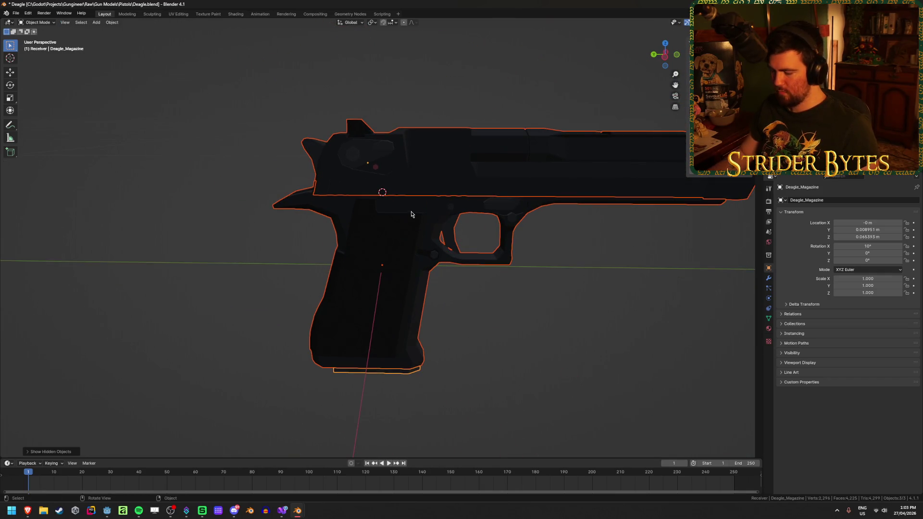
key("KP_3")
key("shift+z")
middle_click_drag(539, 217, 564, 236, "shift")
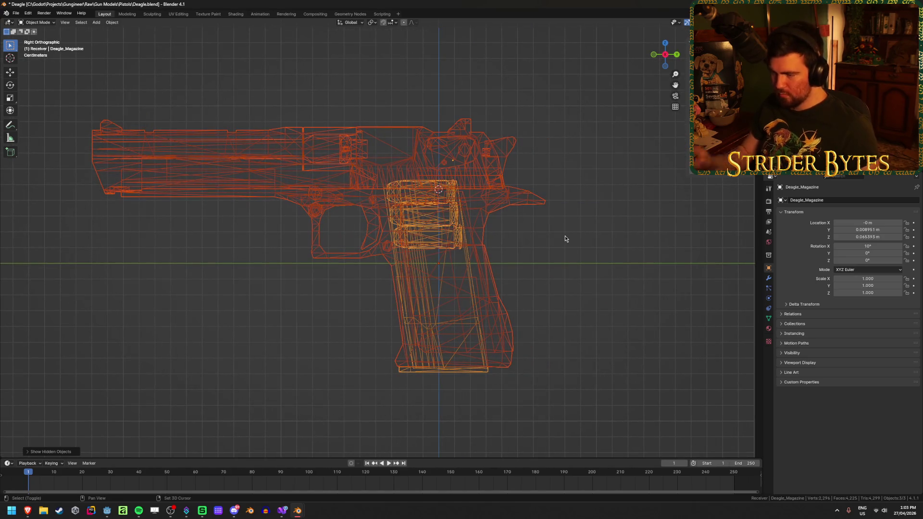
key("shift+z")
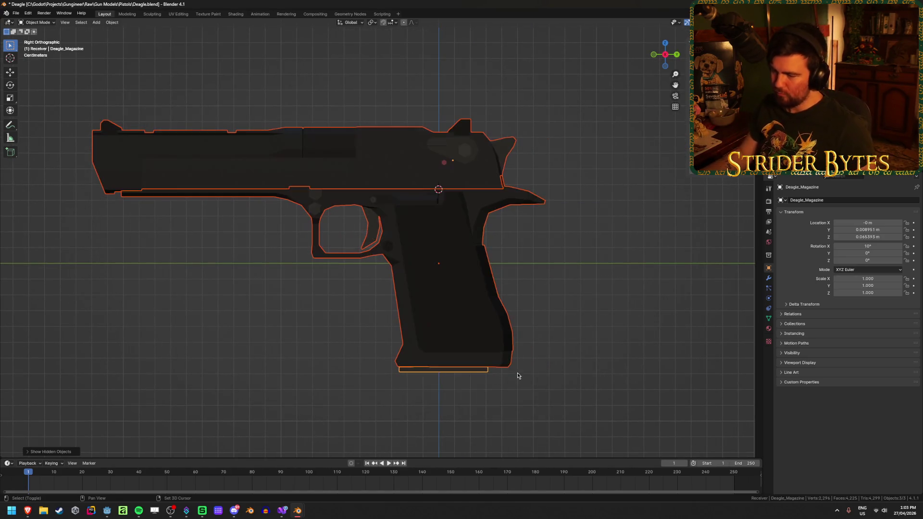
left_click(484, 256)
key("h")
left_click(445, 146)
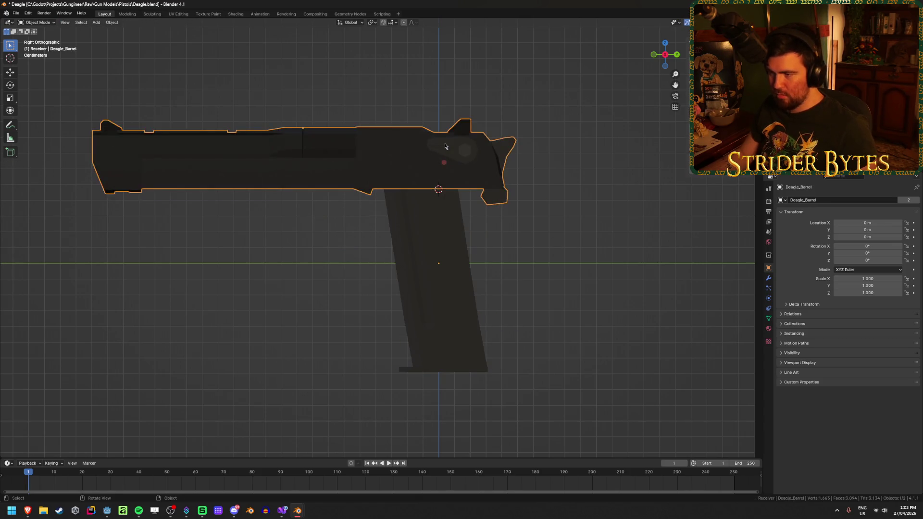
key("h")
left_click(439, 190)
middle_click_drag(439, 190, 483, 192)
- Snap the cursor to a top-corner vertex and set the magazine's origin there
key("Tab")
left_click(466, 178)
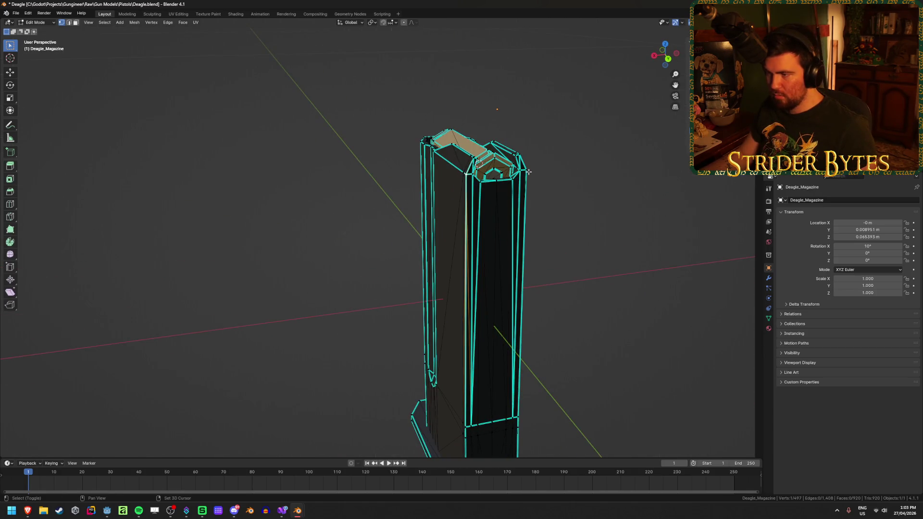
middle_click_drag(528, 172, 596, 208)
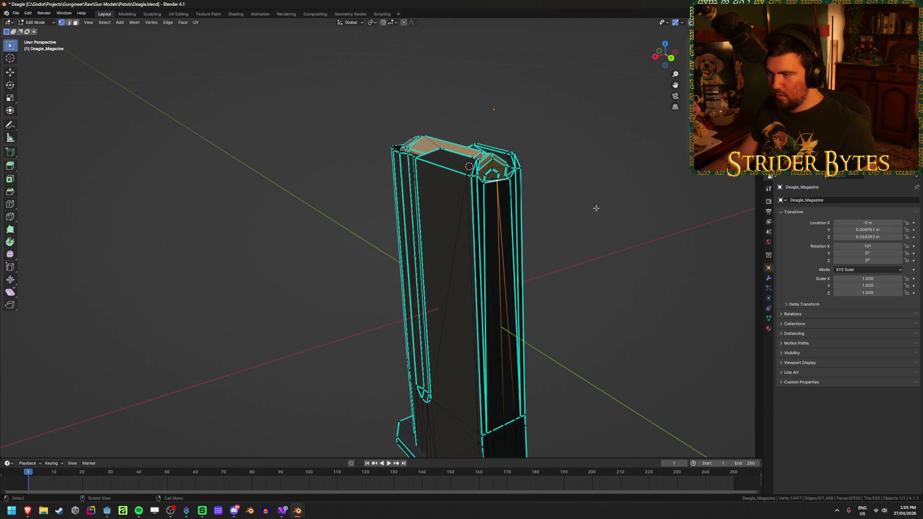
key("shift+s")
left_click(567, 254)
key("Tab")
right_click(567, 253)
mouse_move(568, 251)
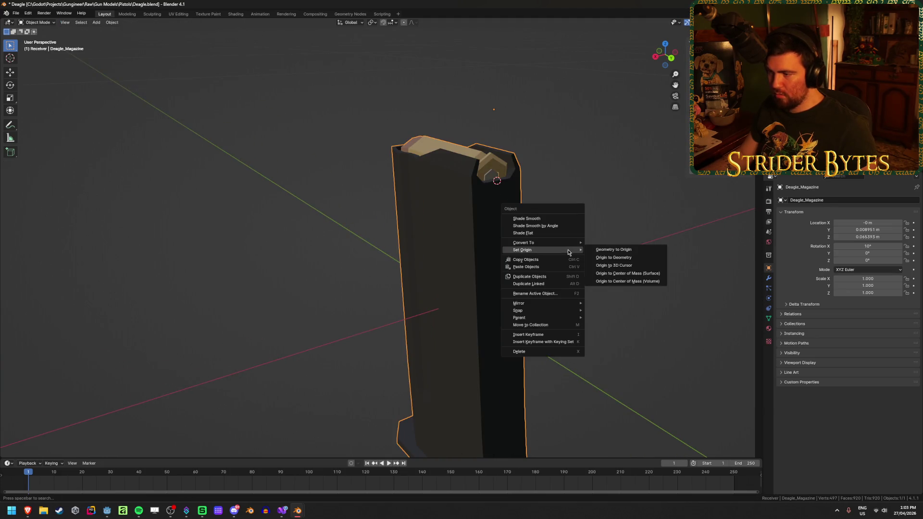
left_click(624, 266)
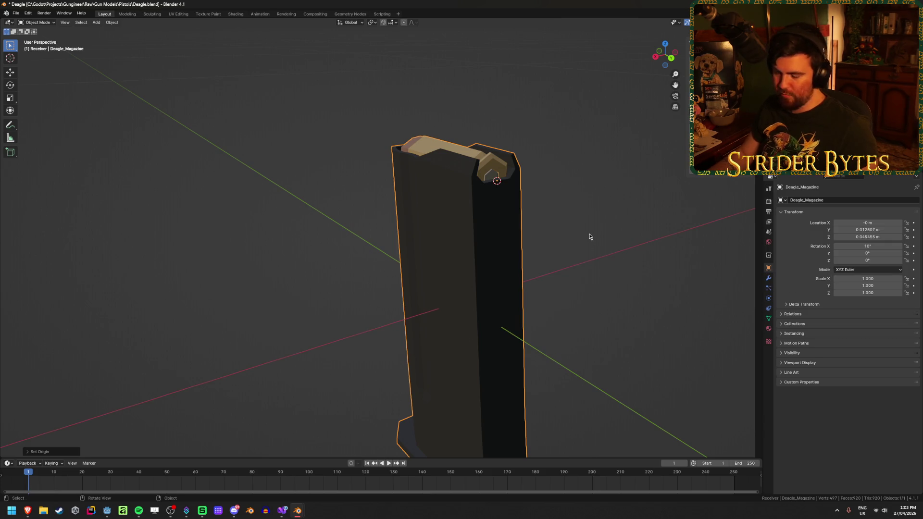
- Leave local view and add a plain axes empty at the cursor, scaled down to 0.112
key("KP_3")
key("shift+z")
key("shift+z")
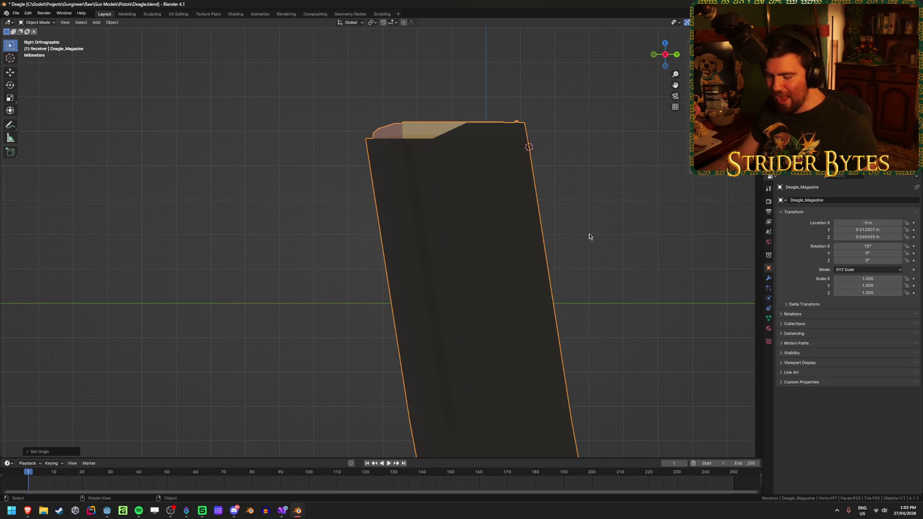
key("KP_Divide")
scroll(614, 243, "down", 2)
left_click(581, 227)
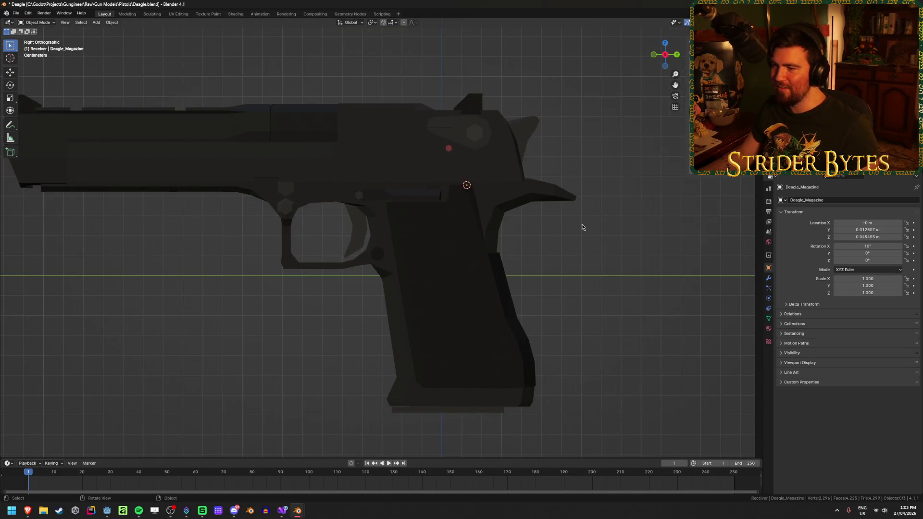
key("shift+a")
mouse_move(547, 303)
left_click(620, 304)
scroll(646, 244, "down", 3)
middle_click_drag(646, 245, 604, 261)
key("s")
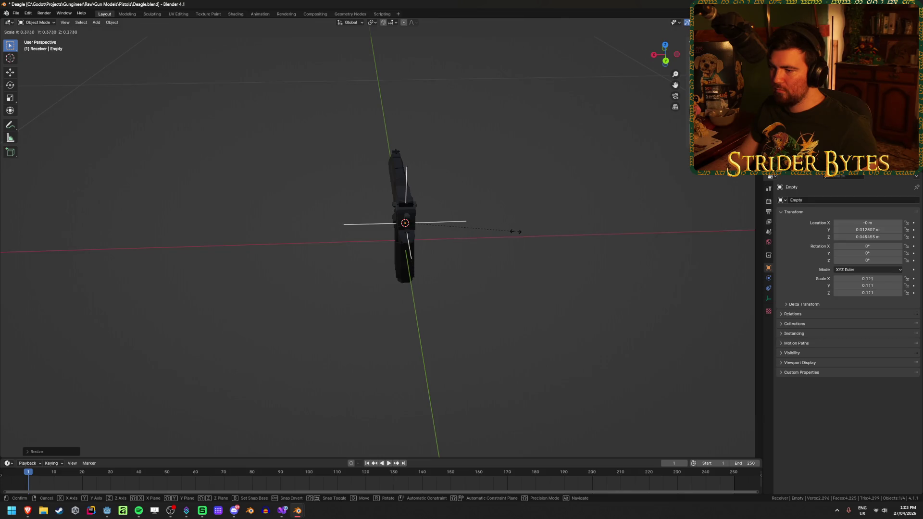
left_click(515, 231)
middle_click_drag(463, 240, 535, 237)
key("s")
left_click(609, 238)
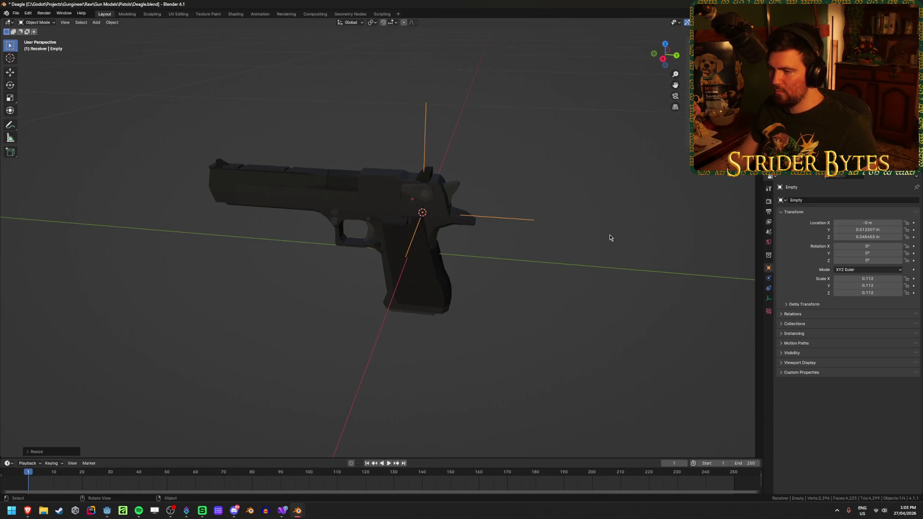
- Rename the empty to MagazineAttach and save Deagle.blend
key("F2")
type("Maga")
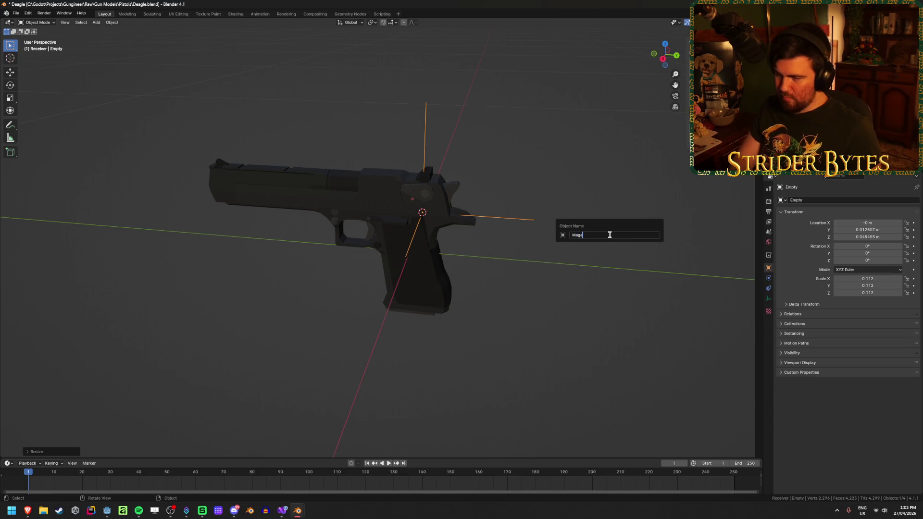
type("ch")
key("Return")
key("ctrl+s")
middle_click_drag(578, 162, 442, 353)
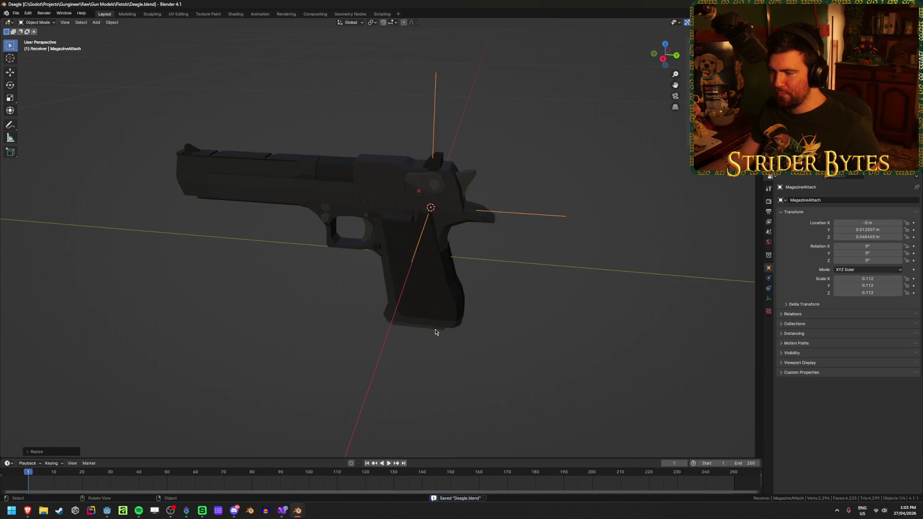
left_click(435, 331)
mouse_move(488, 290)
middle_mouse_down()
mouse_move(490, 258)
mouse_move(503, 269)
mouse_move(486, 279)
middle_mouse_up()
- Merge the Deagle_Barrel slide's duplicate vertices by distance, removing 28
left_click(450, 284)
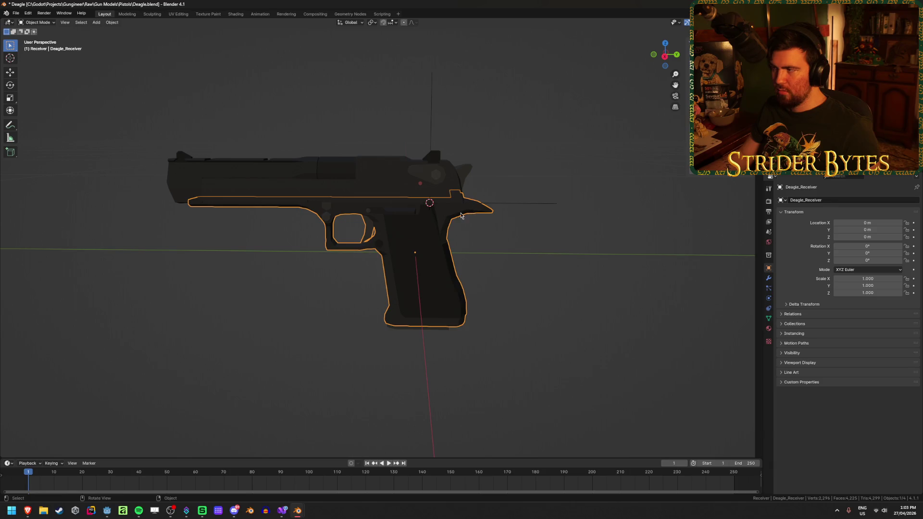
left_click(345, 184)
mouse_move(346, 172)
middle_mouse_down()
mouse_move(484, 171)
mouse_move(489, 196)
middle_mouse_up()
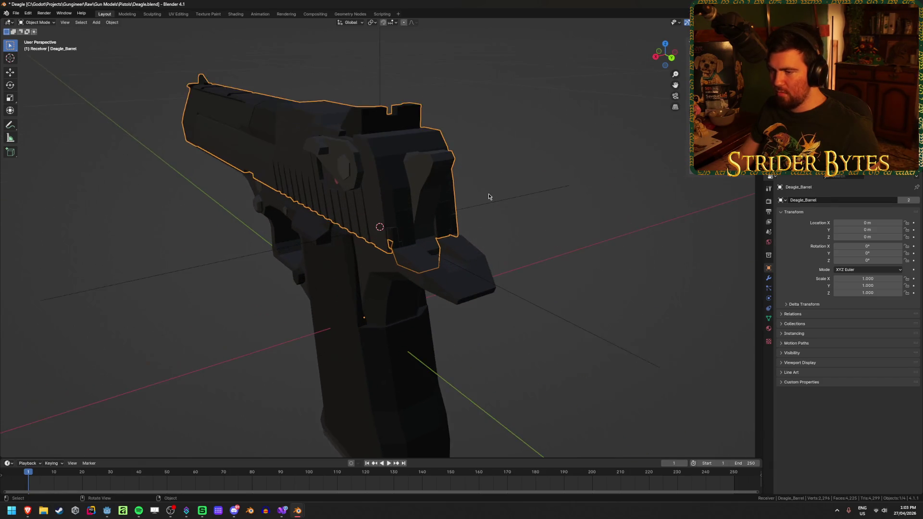
scroll(488, 197, "up", 6)
key("Tab")
mouse_move(401, 282)
middle_mouse_down()
mouse_move(344, 260)
mouse_move(308, 270)
mouse_move(494, 237)
mouse_move(483, 238)
middle_mouse_up()
key("shift+z")
key("shift+z")
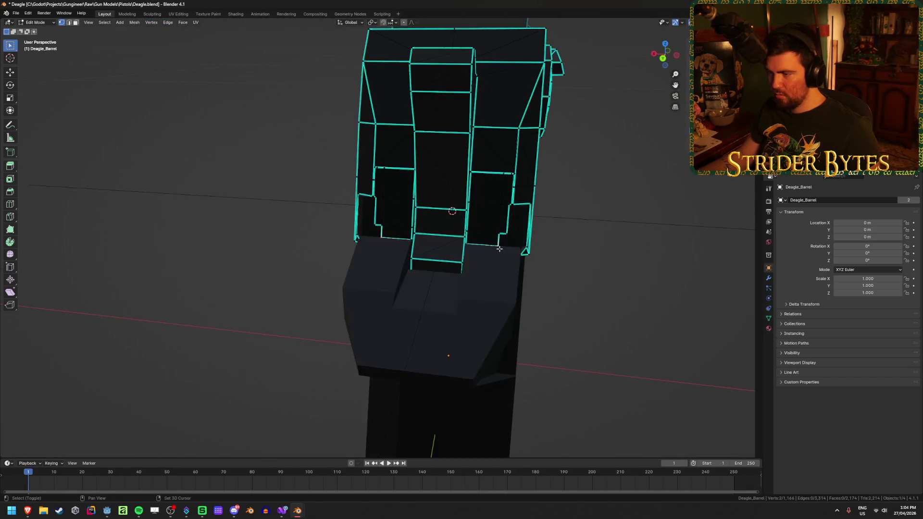
key("shift+z")
middle_click_drag(503, 249, 480, 258)
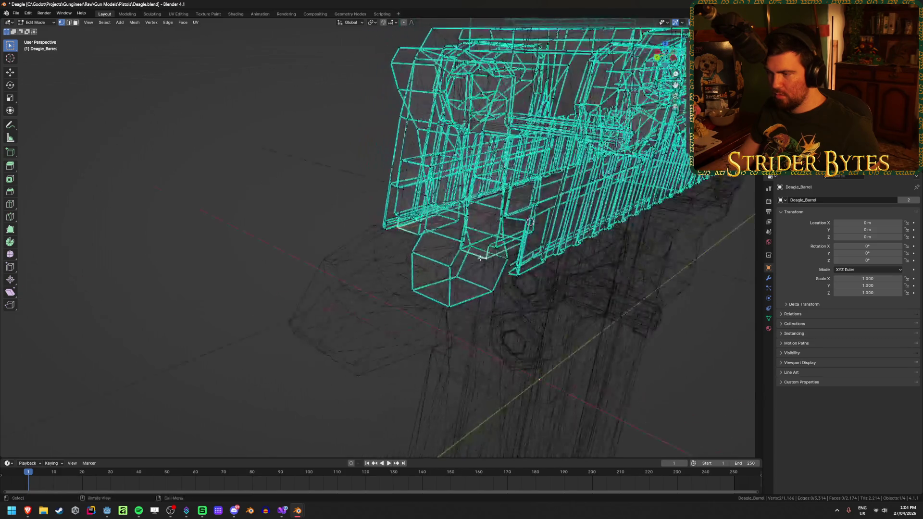
key("a")
key("m")
left_click(458, 300)
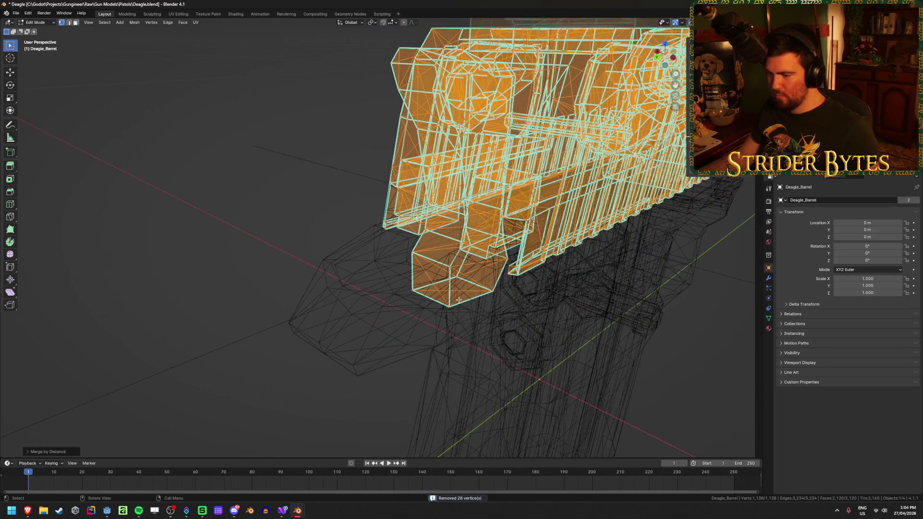
scroll(439, 291, "up", 5)
key("shift+z")
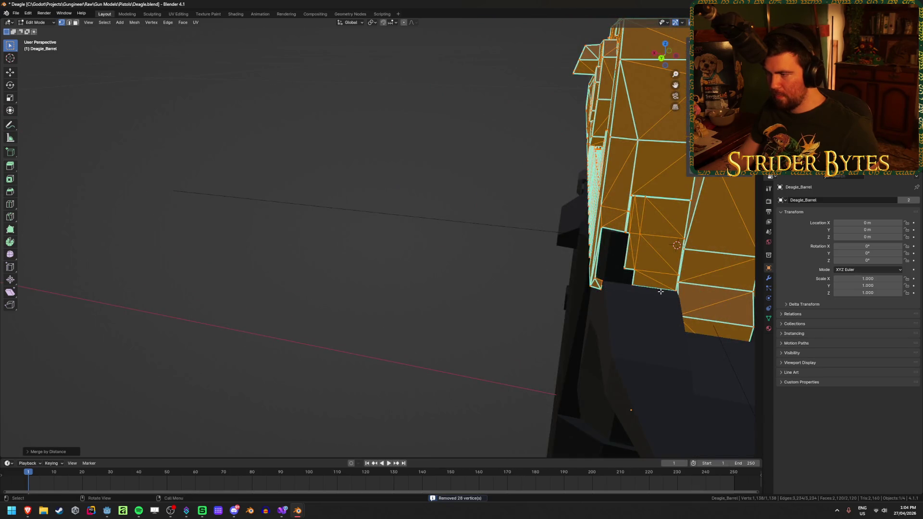
- Snap the 3D cursor to a slide vertex and set the slide's origin there
left_click(660, 291)
scroll(661, 290, "up", 5)
mouse_move(661, 290)
middle_mouse_down()
mouse_move(479, 240)
mouse_move(527, 261)
middle_mouse_up()
key("shift+z")
key("ctrl+Tab")
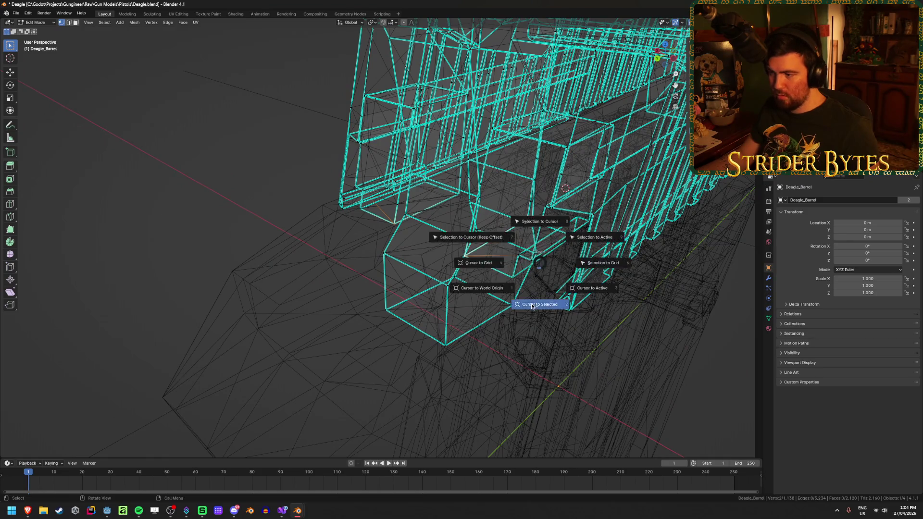
left_click(506, 301)
key("shift+z")
middle_click_drag(506, 302, 489, 290)
scroll(487, 292, "down", 3)
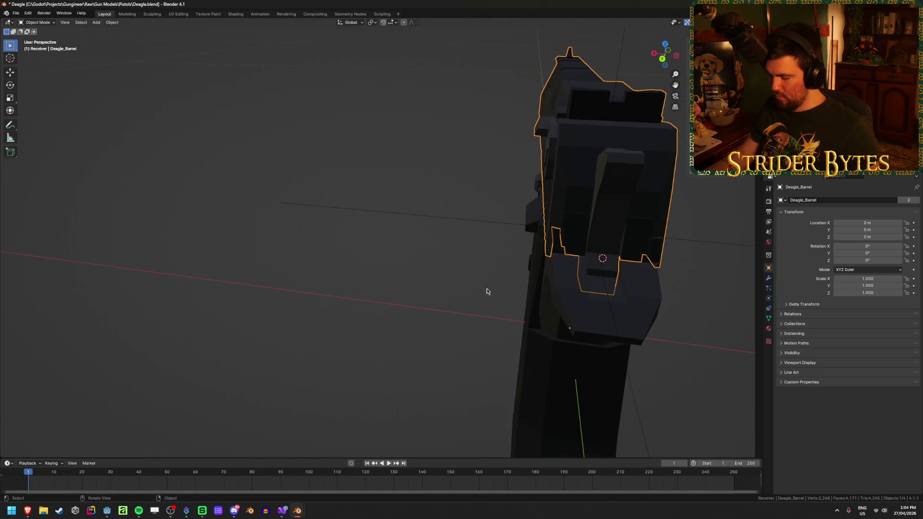
right_click(486, 291)
mouse_move(495, 291)
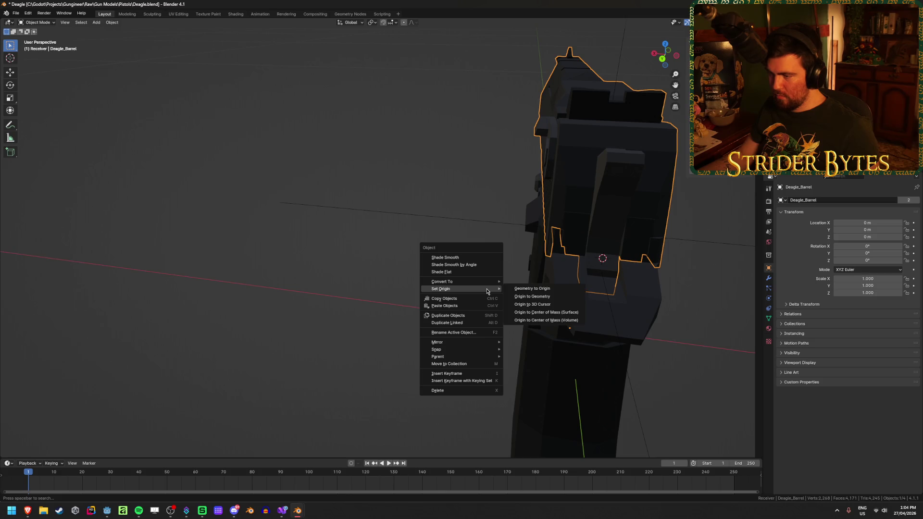
left_click(538, 306)
mouse_move(538, 306)
middle_mouse_down()
mouse_move(309, 309)
mouse_move(360, 304)
mouse_move(348, 287)
mouse_move(362, 304)
mouse_move(349, 303)
middle_mouse_up()
scroll(362, 304, "up", 2)
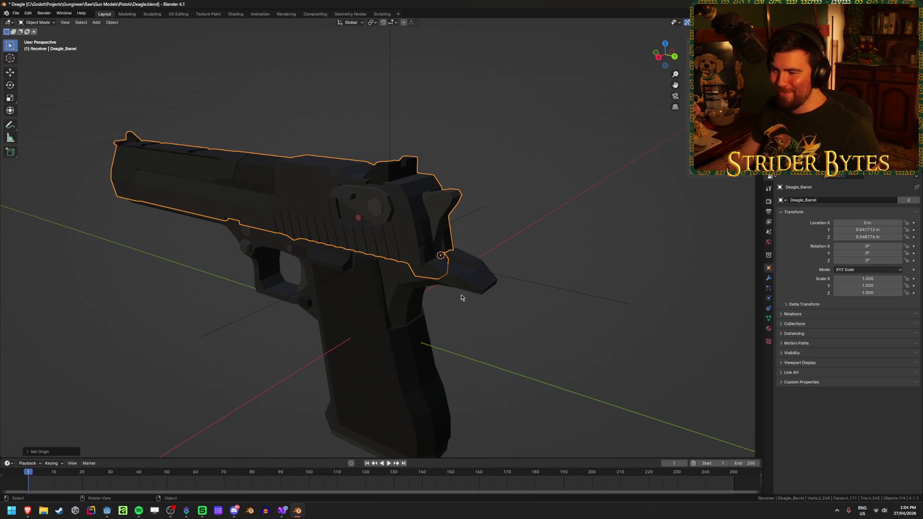
- Add a plain axes empty at the slide's origin, scaled to 0.059
key("shift+a")
mouse_move(505, 326)
left_click(543, 330)
key("s")
left_click(453, 259)
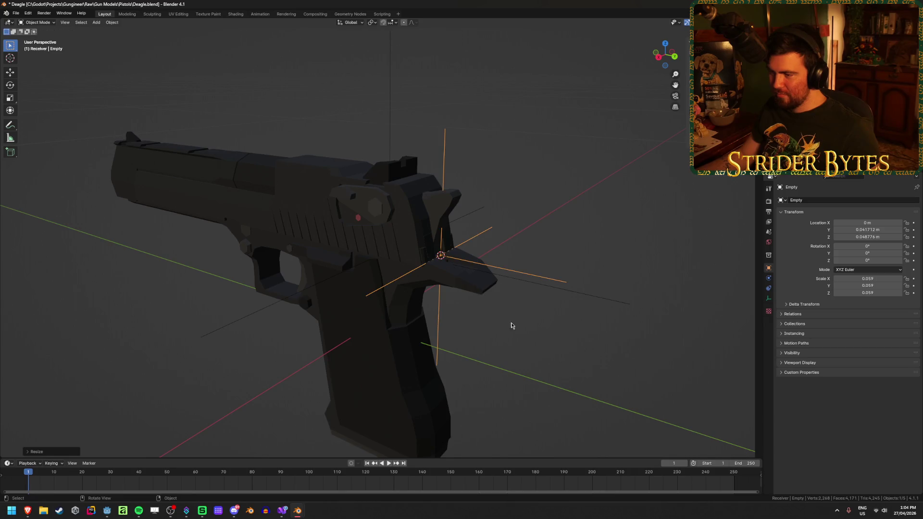
middle_click_drag(453, 260, 531, 340)
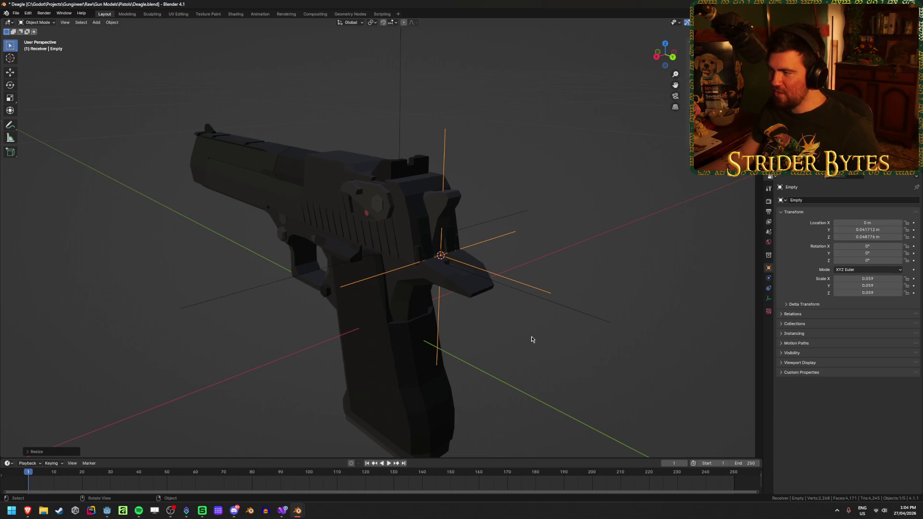
- Apply scale on the new empty and on MagazineAttach
key("ctrl+a")
left_click(533, 344)
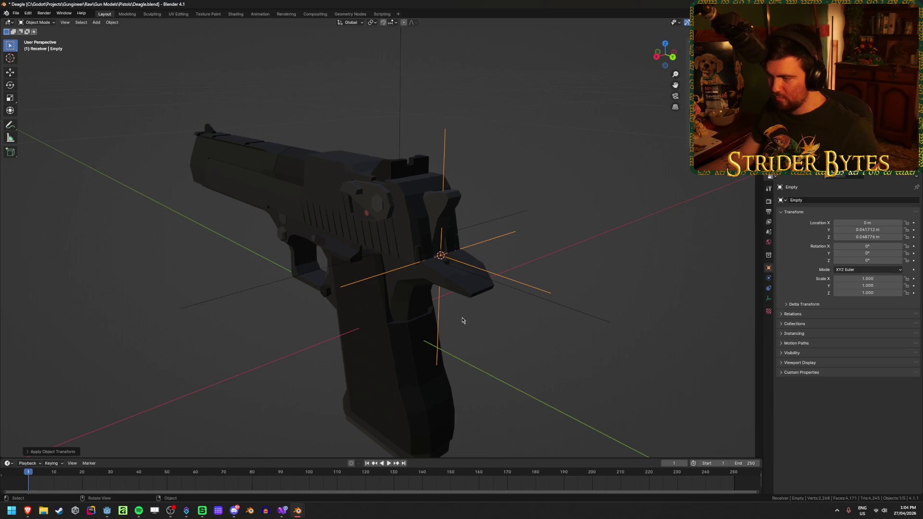
left_click(507, 223)
key("ctrl+a")
left_click(616, 210)
- Rename the new empty to BarrelAttach and save Deagle.blend
left_click(517, 278)
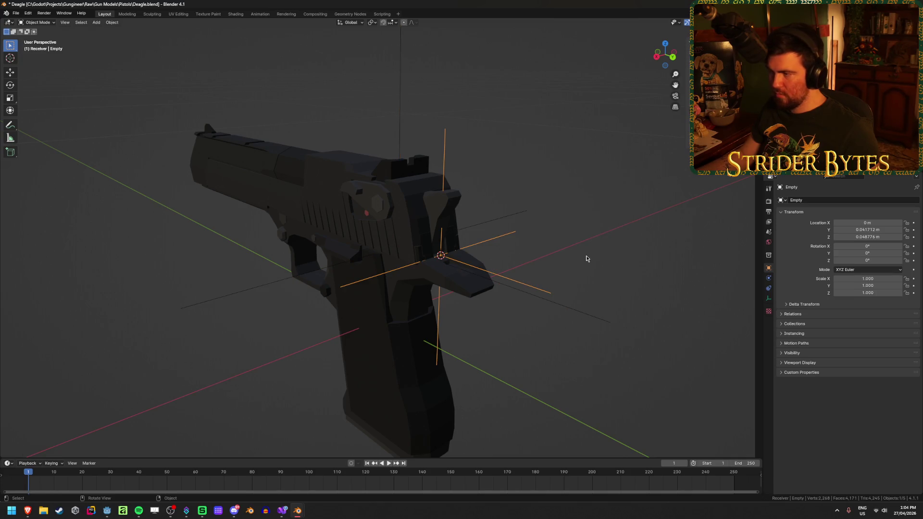
key("F2")
type("BarrelAttach")
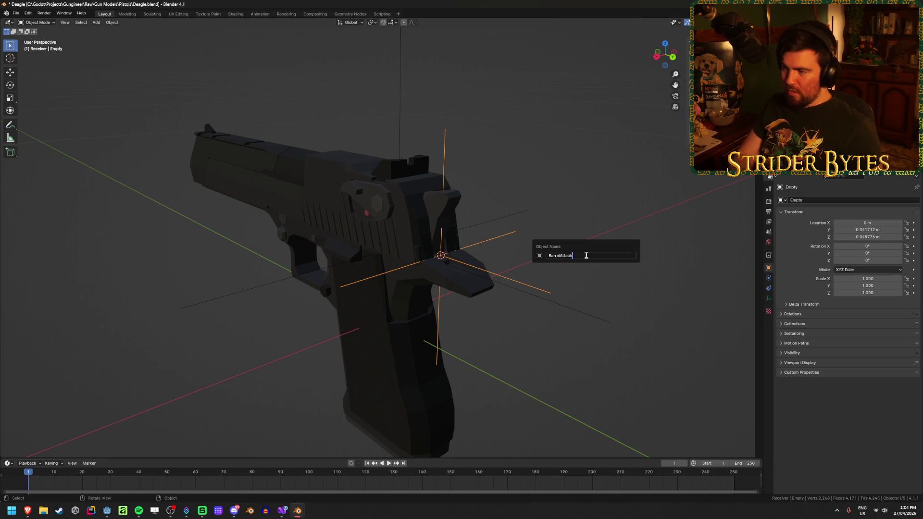
key("Return")
key("ctrl+s")
mouse_move(585, 257)
middle_mouse_down()
mouse_move(330, 230)
mouse_move(414, 237)
middle_mouse_up()
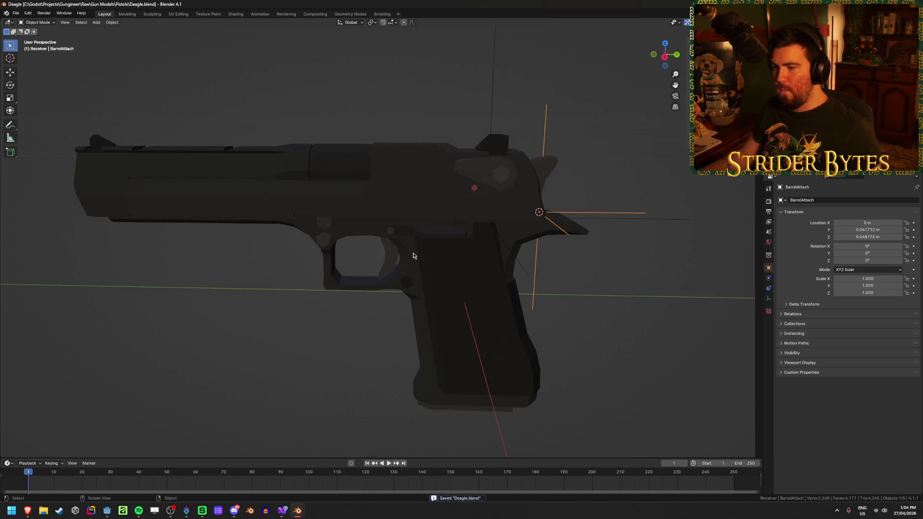
left_click(441, 167)
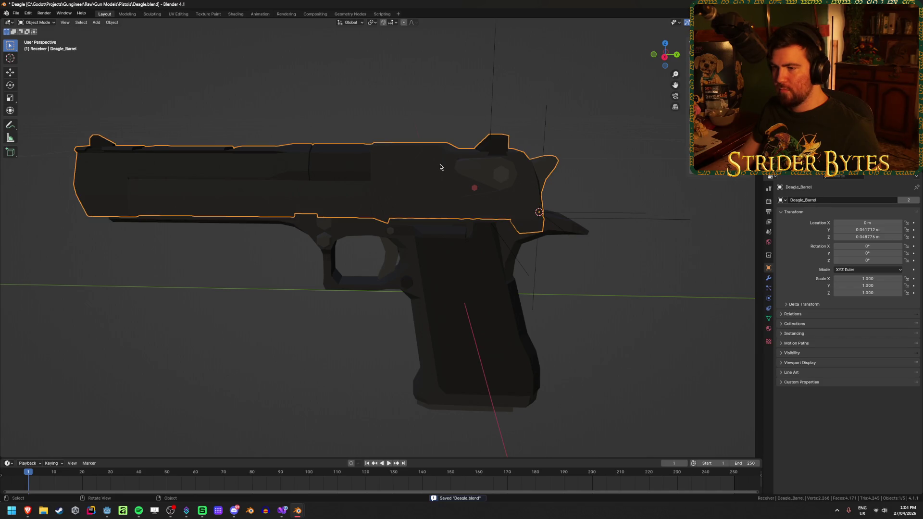
- Leave the slide in its original place and inspect the slide's mesh from the front
key("g")
key("y")
key("y")
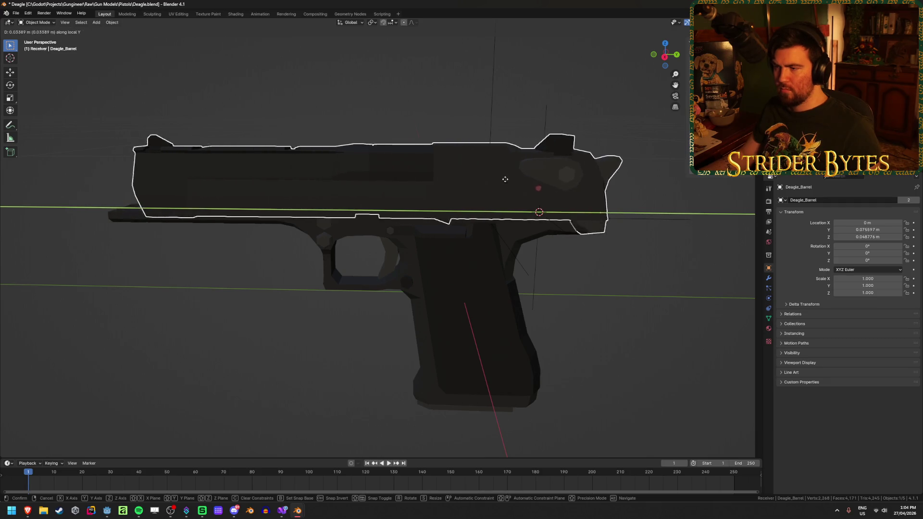
left_click(435, 202)
left_click(256, 341)
mouse_move(256, 342)
middle_mouse_down()
mouse_move(297, 312)
mouse_move(293, 321)
mouse_move(350, 309)
mouse_move(363, 321)
mouse_move(420, 289)
middle_mouse_up()
key("Tab")
scroll(383, 200, "up", 2)
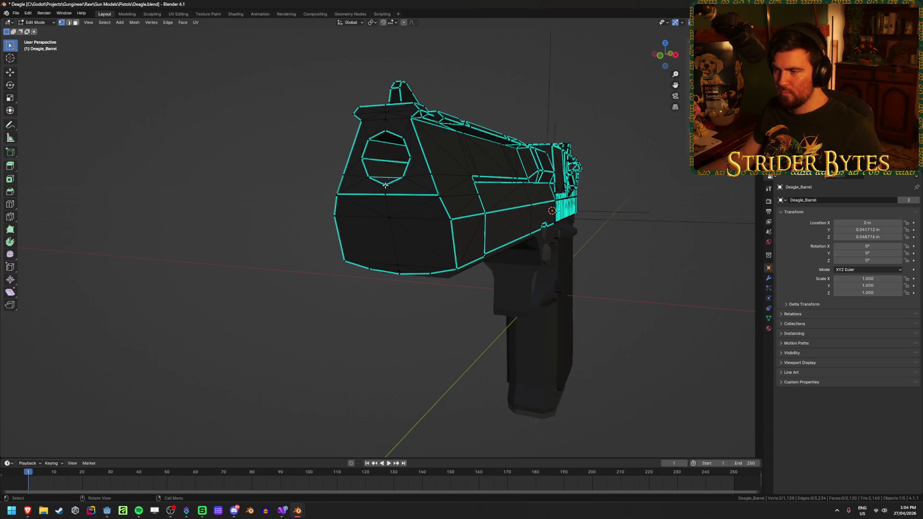
key("Tab")
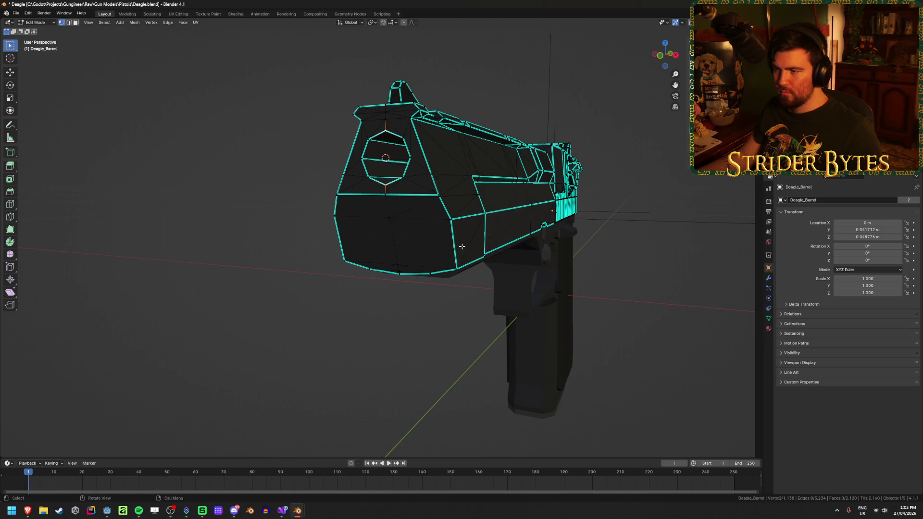
- Add a plain axes empty at the muzzle, scaled to 0.052, and apply its scale
right_click(462, 249)
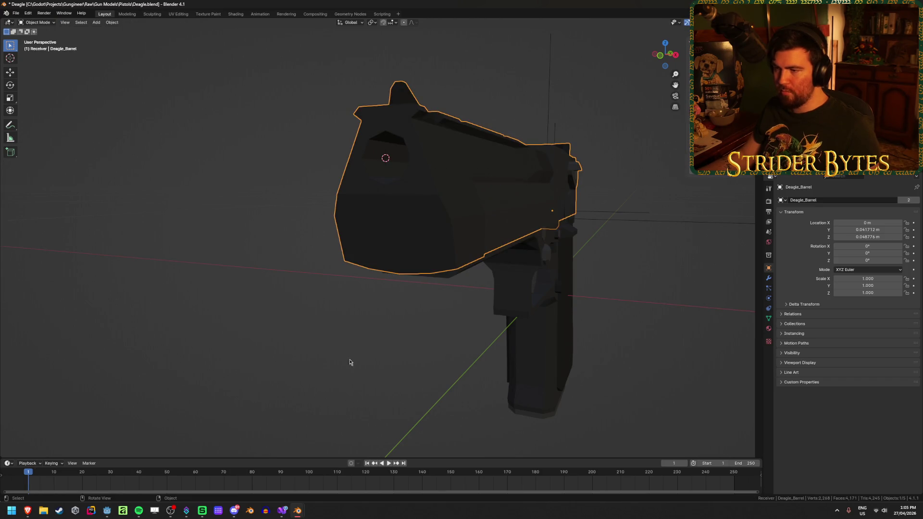
key("shift+a")
mouse_move(358, 353)
left_click(391, 350)
type("s0.052")
key("Return")
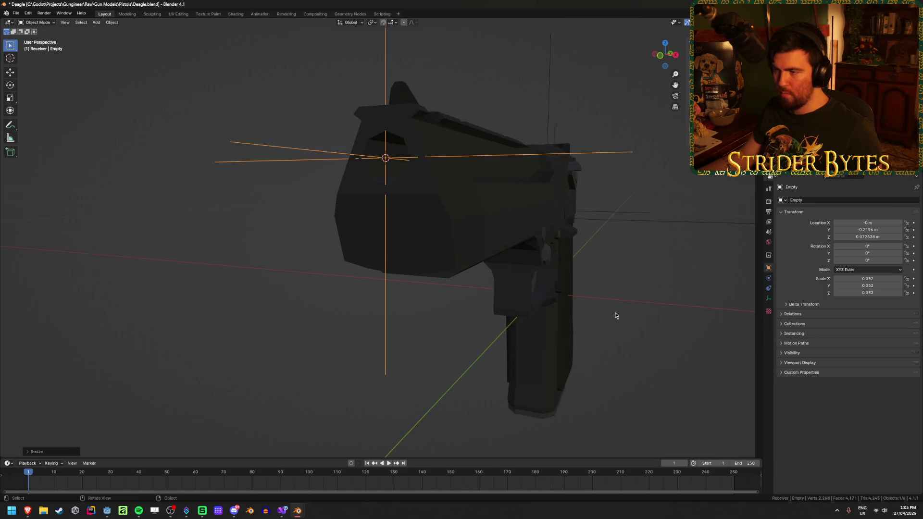
right_click(624, 315)
key("ctrl+a")
left_click(628, 244)
- Rename the new empty MuzzleAttach and save Deagle.blend
mouse_move(686, 264)
middle_mouse_down()
mouse_move(583, 350)
mouse_move(545, 332)
middle_mouse_up()
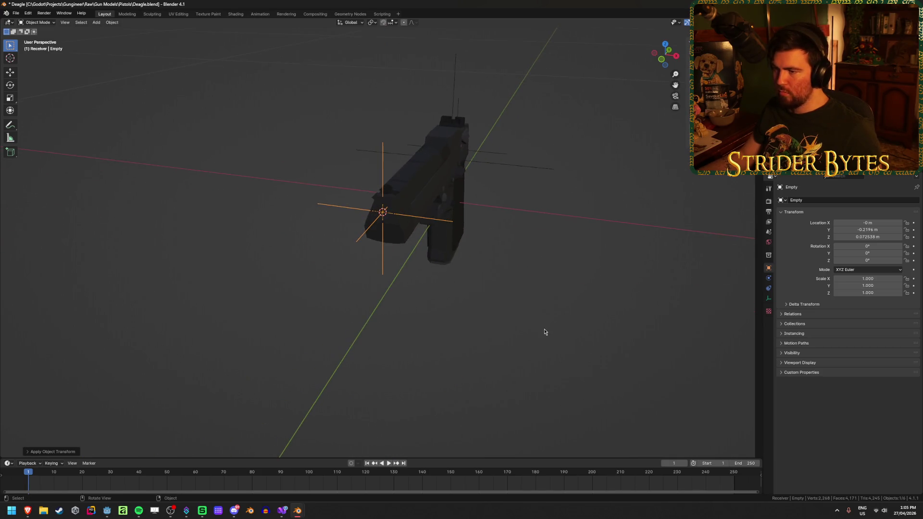
key("F2")
type("M")
type("eA")
type("h")
key("Return")
key("ctrl+s")
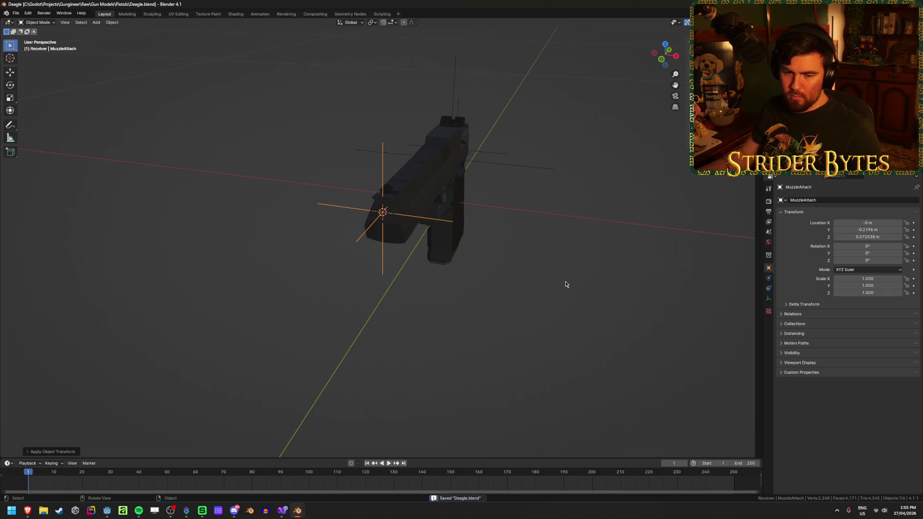
middle_click_drag(564, 282, 470, 262)
scroll(529, 288, "up", 4)
- In Deagle_Barrel's mesh, select the coincident vertices on top of the slide
middle_click_drag(576, 316, 457, 290, "shift")
mouse_move(451, 372)
middle_mouse_down()
mouse_move(443, 344)
mouse_move(451, 311)
mouse_move(425, 365)
mouse_move(442, 312)
middle_mouse_up()
scroll(452, 286, "up", 5)
left_click(472, 280)
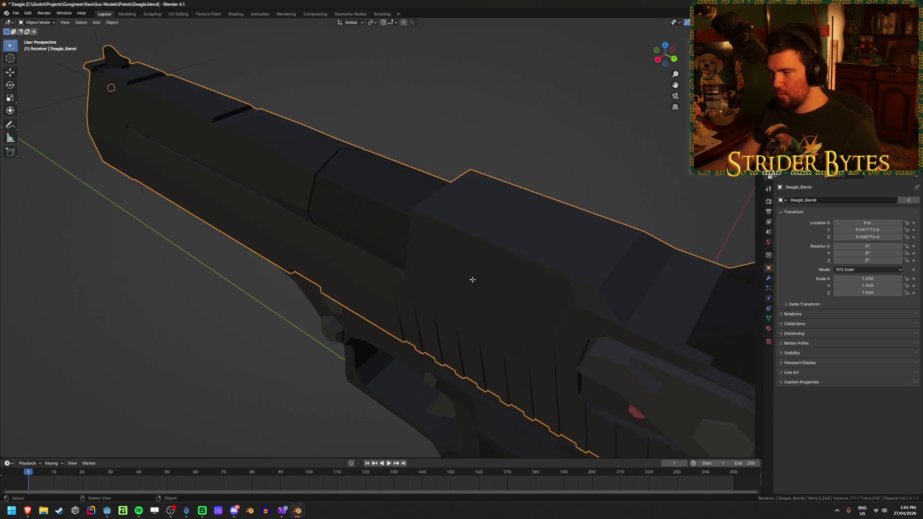
key("Tab")
left_click(623, 258)
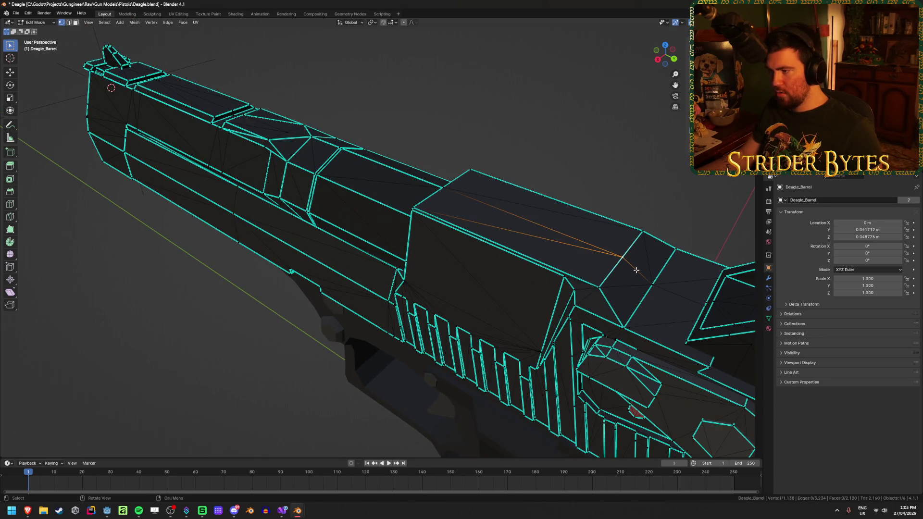
scroll(637, 271, "down", 5)
mouse_move(638, 268)
middle_mouse_down()
mouse_move(577, 245)
mouse_move(486, 243)
mouse_move(564, 275)
middle_mouse_up()
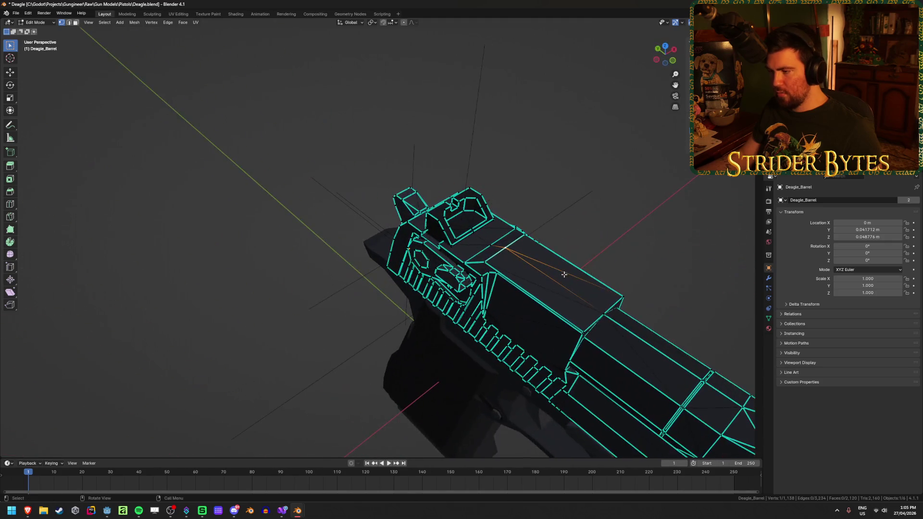
left_click(601, 313, "shift")
mouse_move(601, 314)
middle_mouse_down()
mouse_move(559, 323)
mouse_move(644, 328)
middle_mouse_up()
left_click(644, 329)
left_click(648, 329)
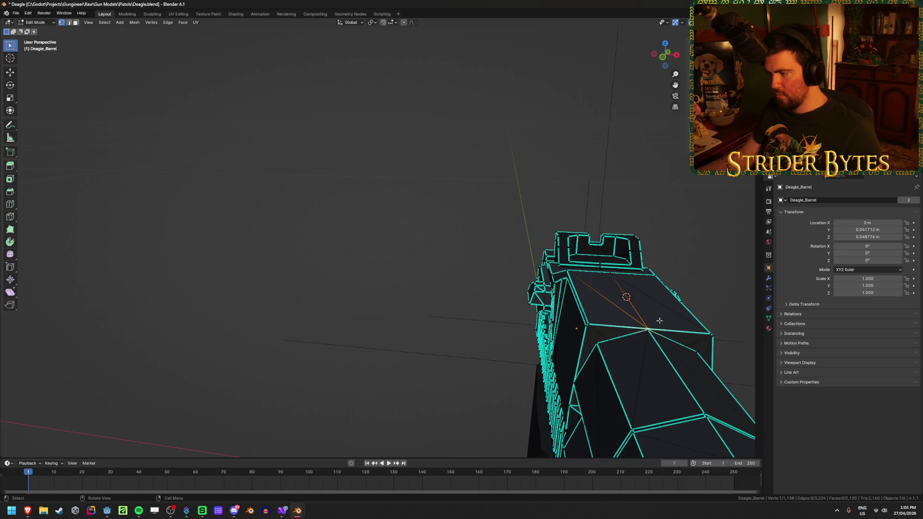
key("Tab")
key("Tab")
key("Tab")
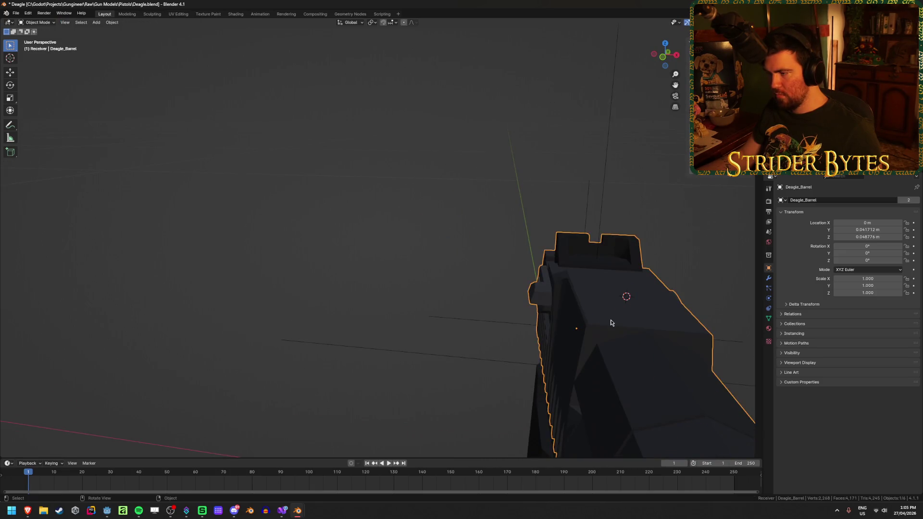
- Add a plain axes empty at the rear sight, size it small and save
key("shift+a")
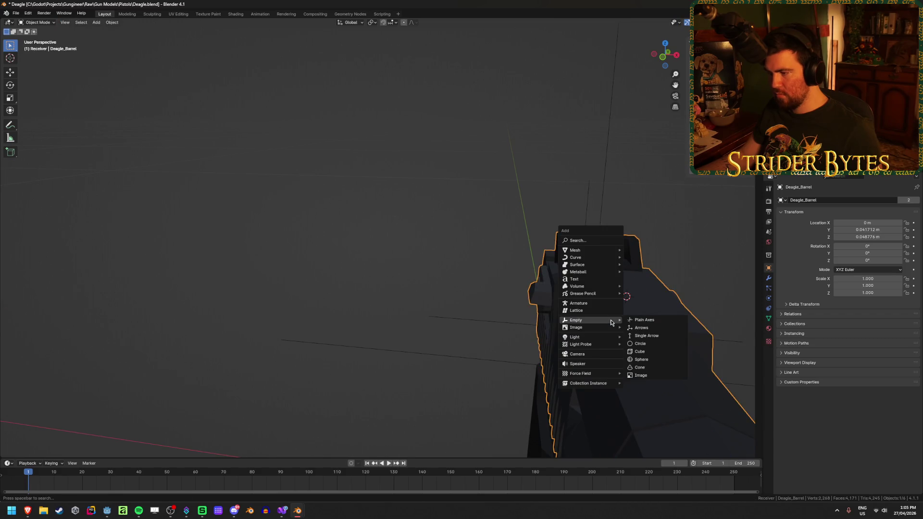
left_click(644, 319)
key("s")
left_click(336, 350)
key("s")
left_click(473, 359)
mouse_move(470, 361)
middle_mouse_down()
mouse_move(301, 344)
mouse_move(511, 351)
middle_mouse_up()
key("ctrl+s")
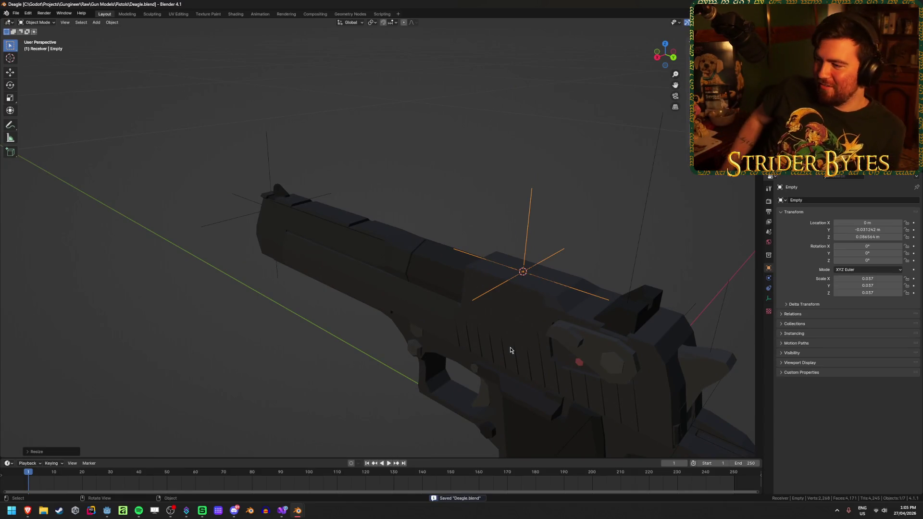
scroll(563, 213, "down", 4)
key("s")
left_click(599, 224)
- Apply the empty's scale and rename it SightAttach
key("ctrl+a")
left_click(599, 225)
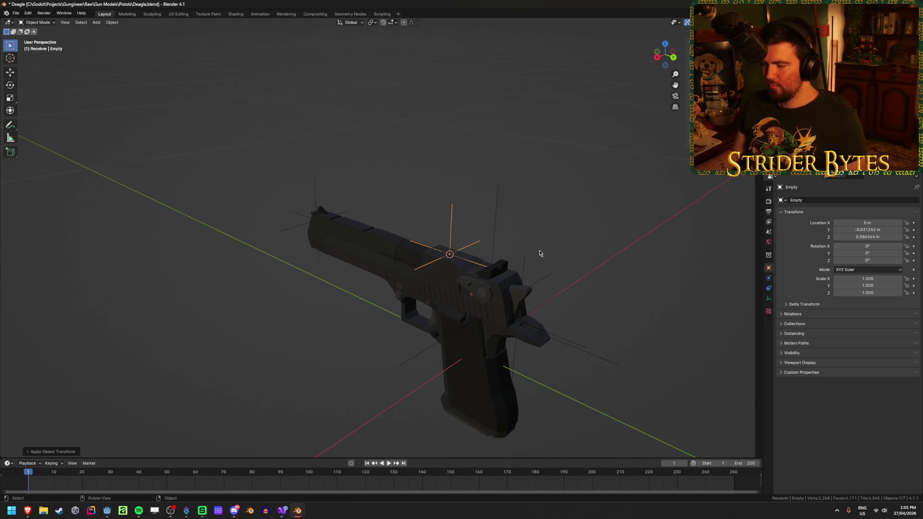
key("F2")
type("SightAttach")
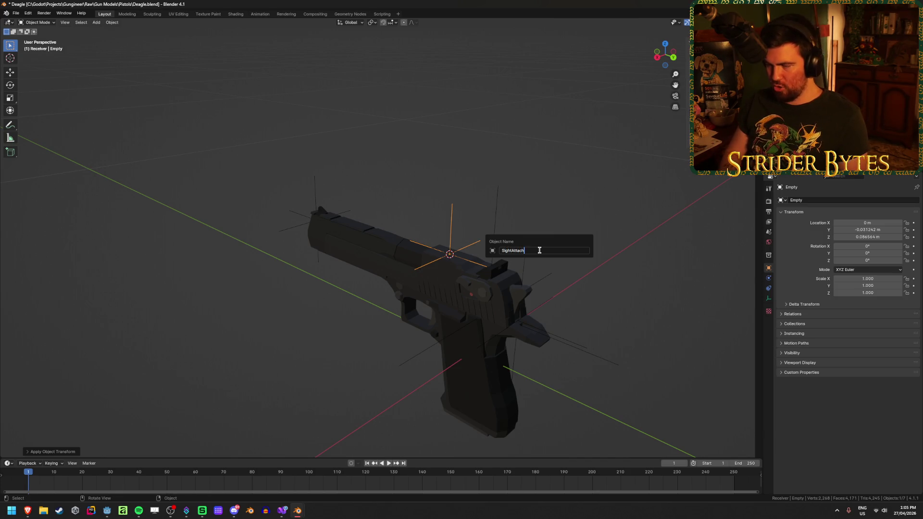
key("Return")
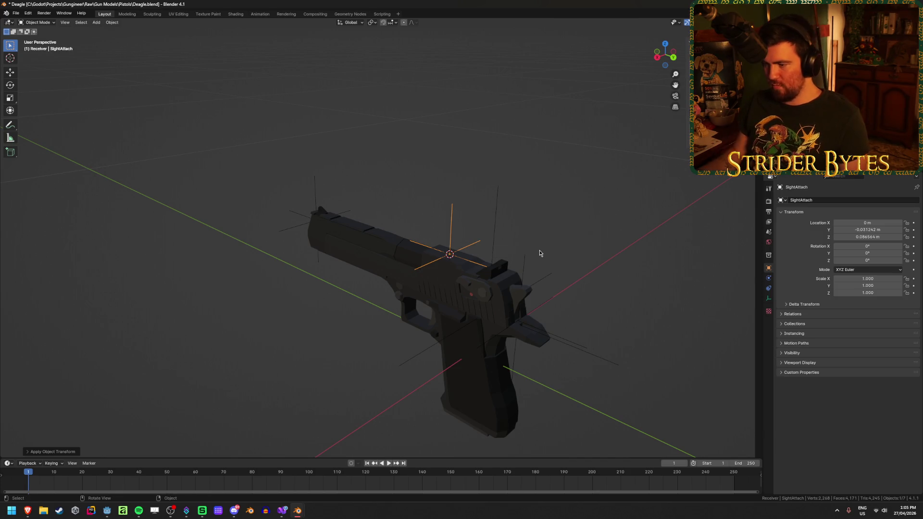
scroll(529, 254, "up", 5)
mouse_move(528, 254)
middle_mouse_down()
mouse_move(511, 257)
mouse_move(509, 247)
middle_mouse_up()
- Snap the 3D cursor to the selected grip edge of Deagle_Receiver
left_click(507, 247)
key("Tab")
scroll(495, 216, "down", 4)
middle_click_drag(495, 216, 553, 240)
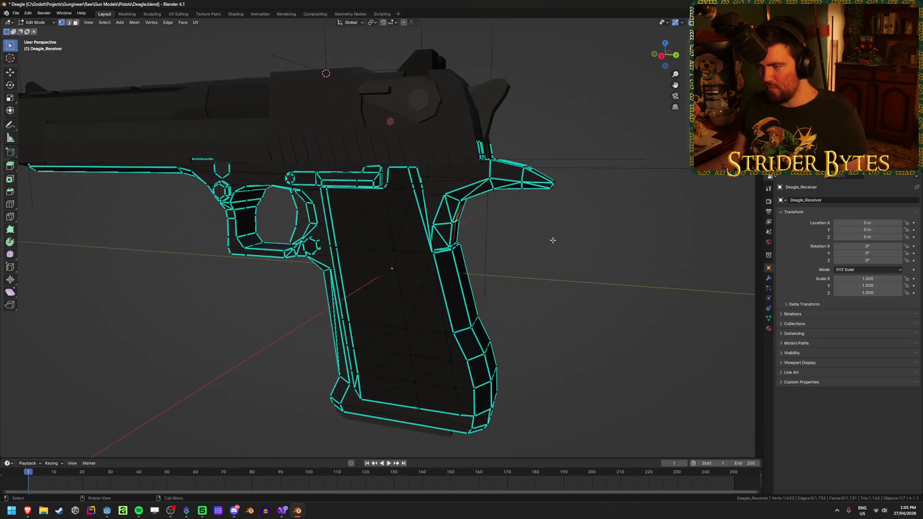
key("shift+s")
left_click(639, 272)
key("Tab")
- Add a small plain axes empty at the grip and apply its scale
key("shift+a")
mouse_move(637, 288)
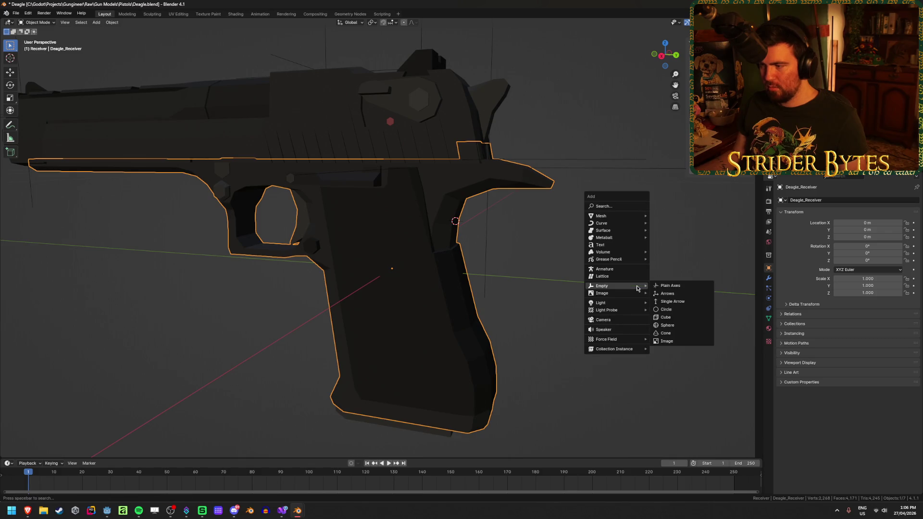
left_click(673, 286)
key("s")
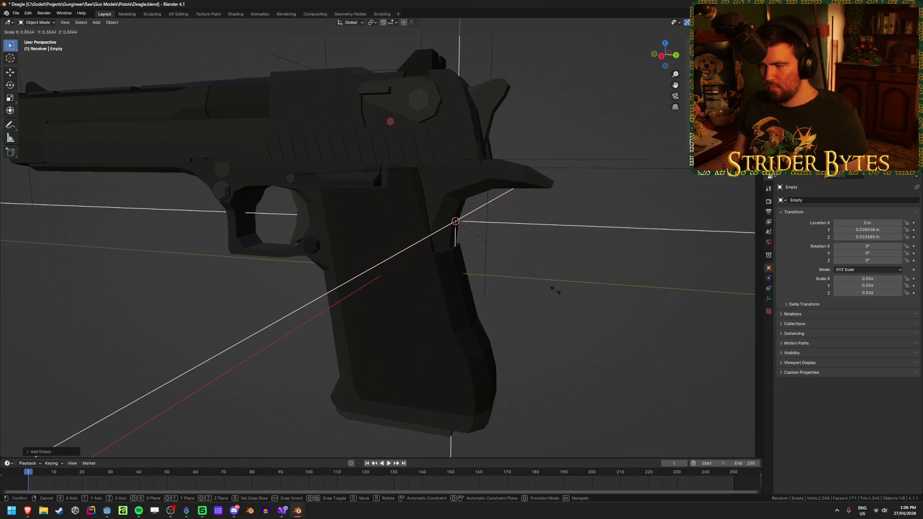
left_click(612, 332)
key("ctrl+a")
left_click(612, 329)
- Rename the empty StockAttach and save Deagle.blend
key("F2")
type("Sto")
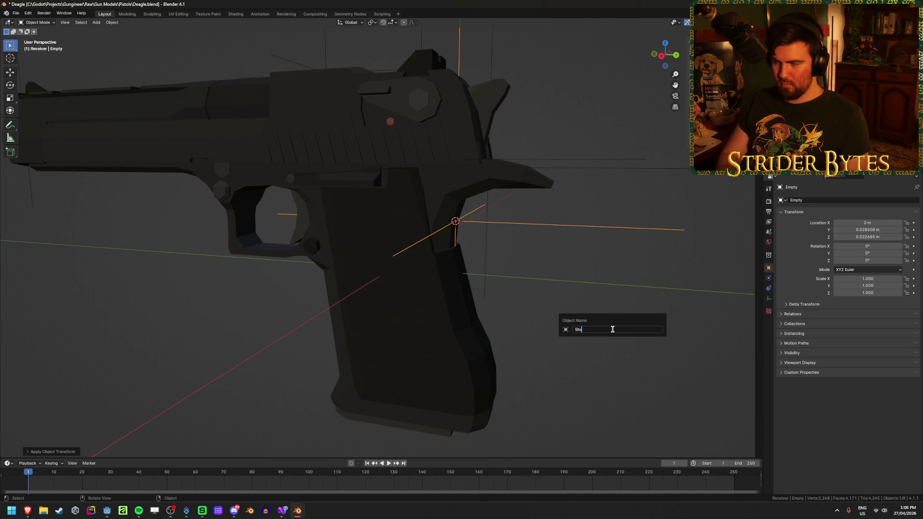
type("ckAttach")
key("Return")
key("ctrl+s")
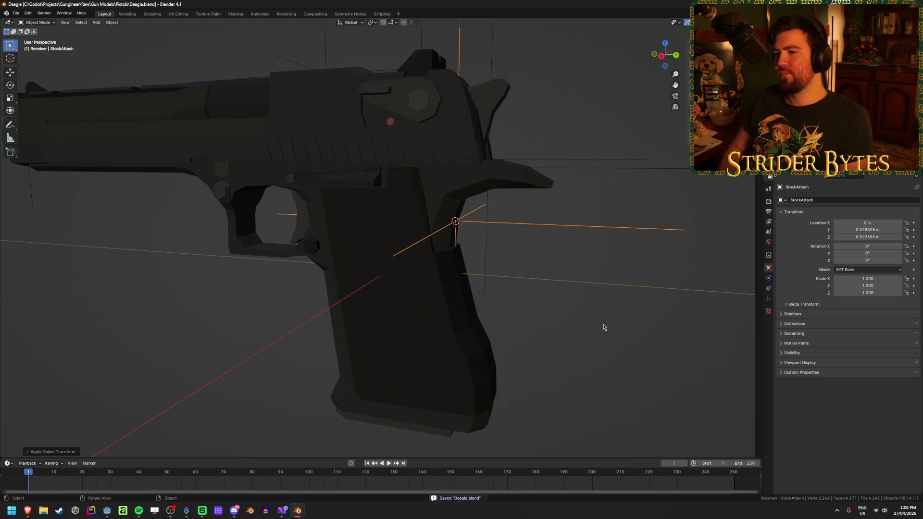
scroll(601, 324, "down", 3)
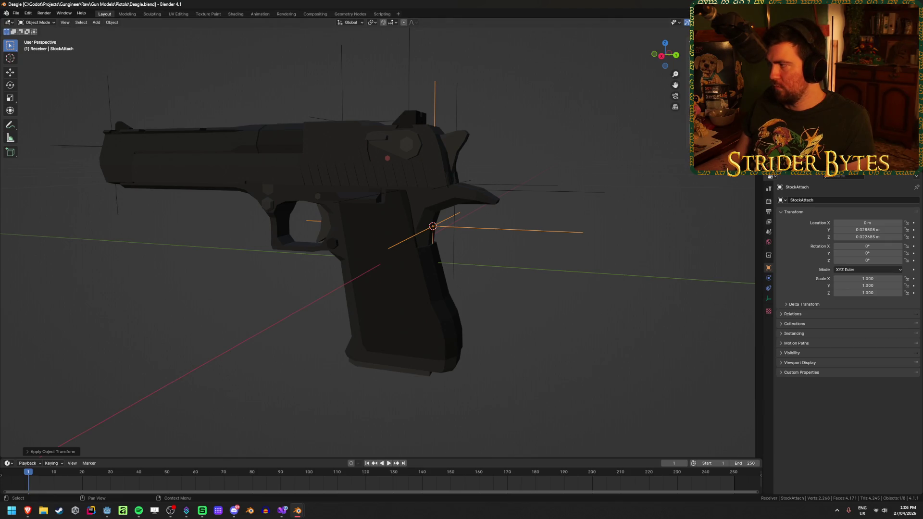
key("alt+Tab")
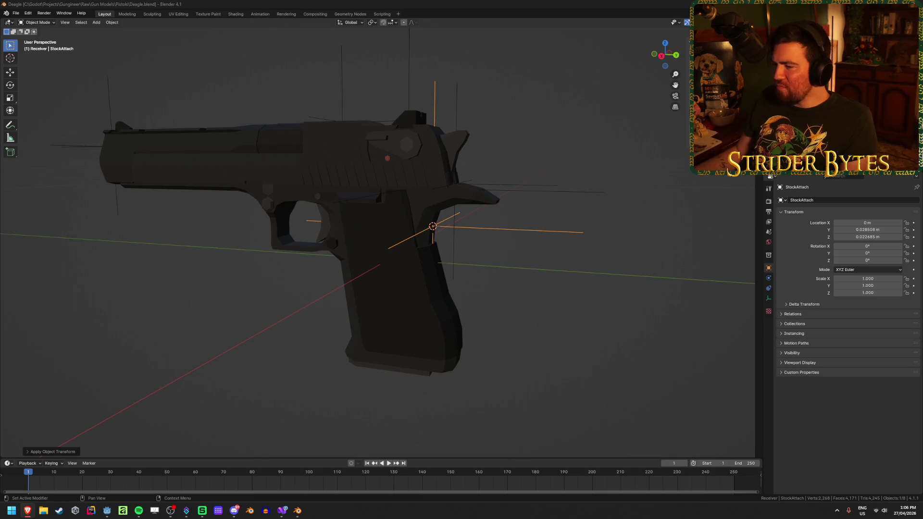
- Turn the pistol to face the view, then switch to the browser's 1896 Mauser wooden-stock reference photo
mouse_move(430, 244)
middle_mouse_down()
mouse_move(377, 247)
mouse_move(515, 250)
mouse_move(515, 238)
middle_mouse_up()
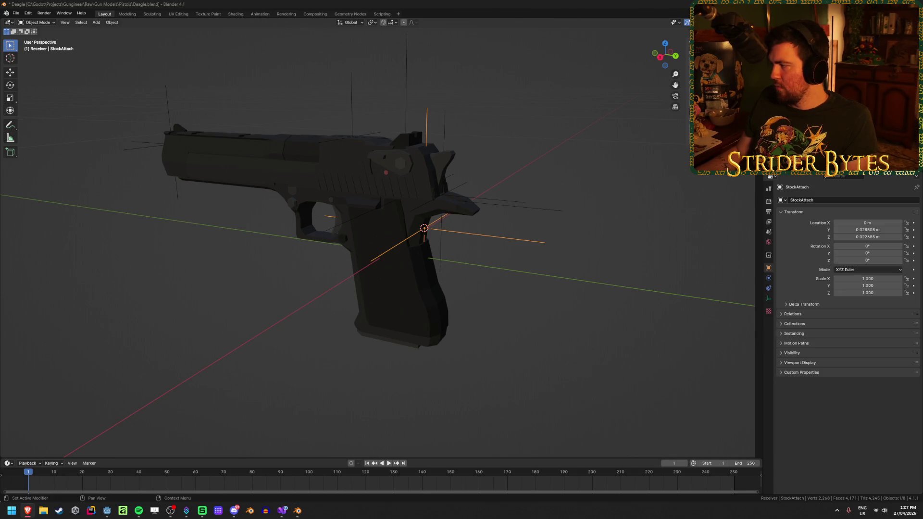
key("alt+Tab")
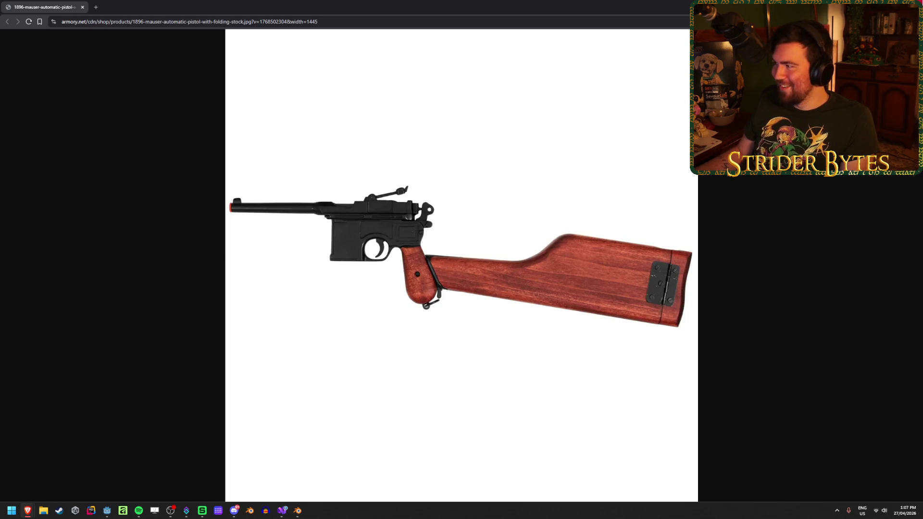
- Return to the Deagle in Blender, save it, and orbit to inspect the gun
key("alt+Tab")
middle_click_drag(511, 354, 487, 341)
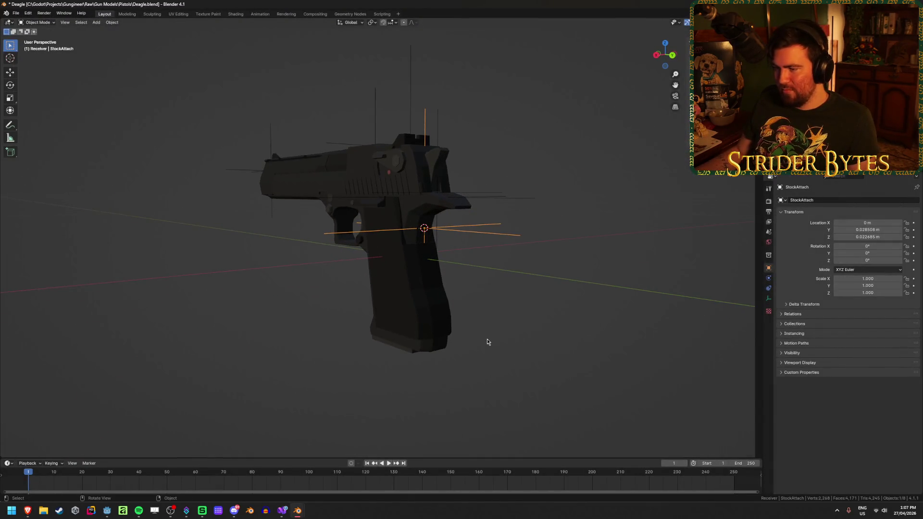
scroll(495, 341, "up", 4)
key("ctrl+s")
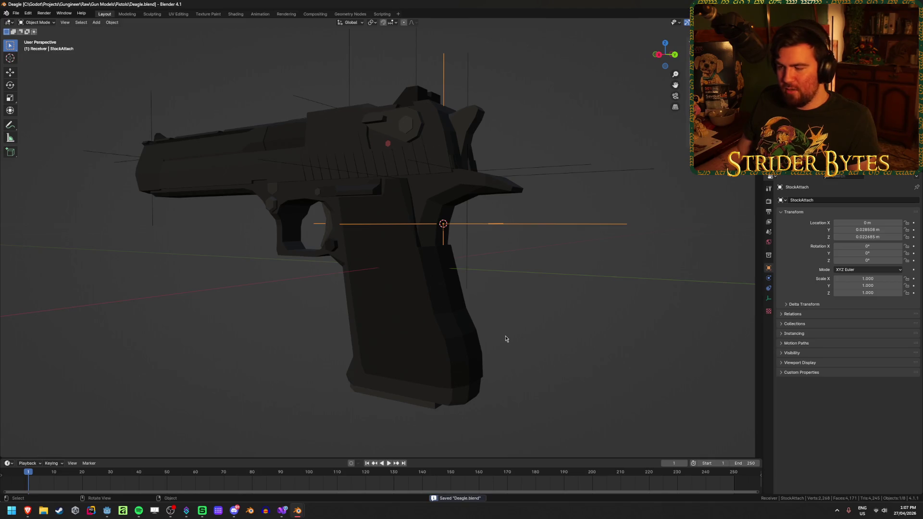
mouse_move(518, 326)
middle_mouse_down()
mouse_move(465, 330)
mouse_move(424, 315)
mouse_move(490, 331)
middle_mouse_up()
scroll(490, 331, "down", 5)
scroll(490, 331, "up", 3)
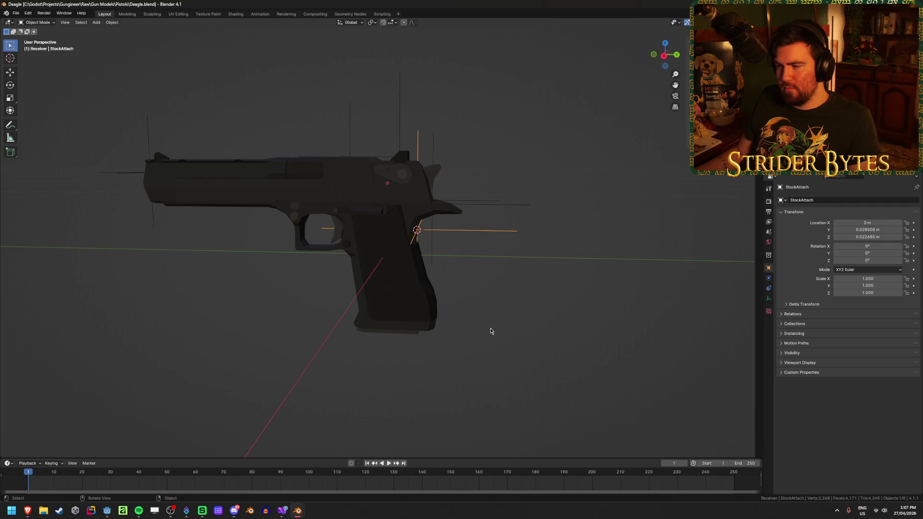
- Deselect everything and save Deagle.blend again
key("alt+a")
key("ctrl+s")
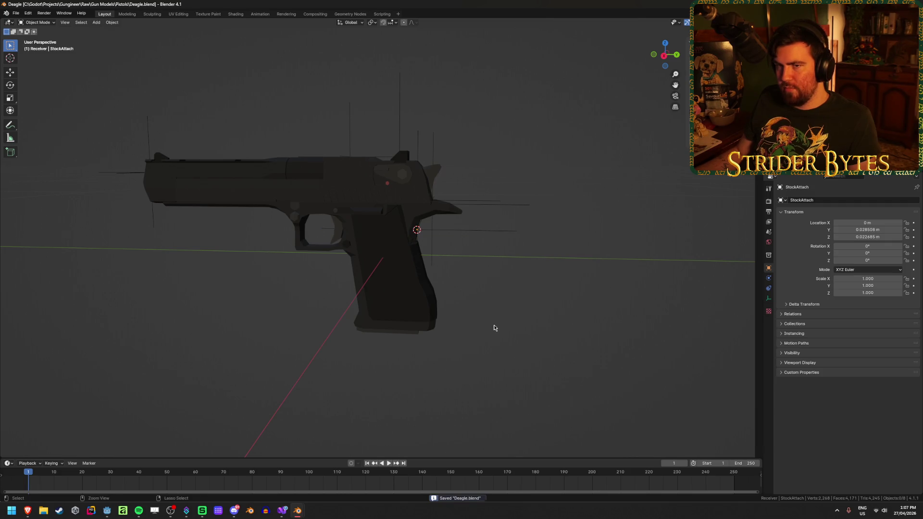
middle_click_drag(499, 323, 555, 272)
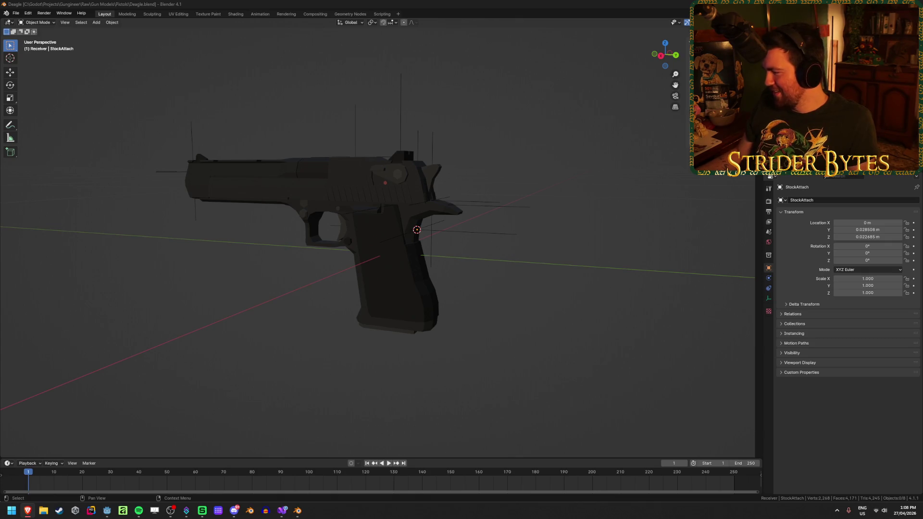
key("alt+Tab")
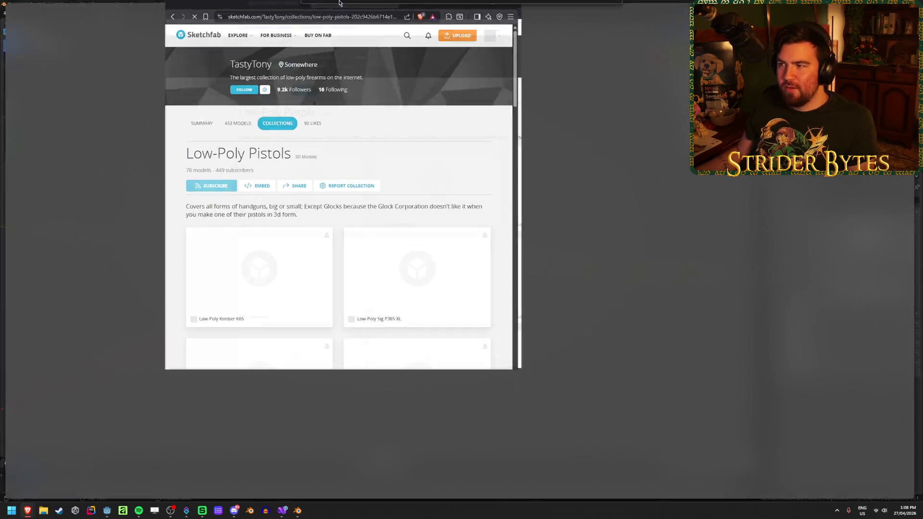
- Load more models in the Low-Poly Pistols collection and scroll through all 78 pistols
scroll(109, 209, "down", 3)
scroll(101, 215, "up", 3)
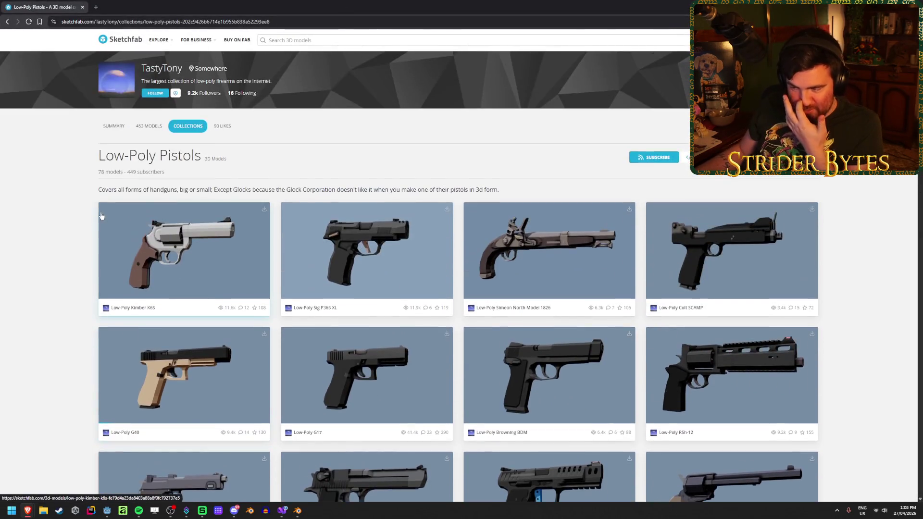
scroll(445, 206, "down", 15)
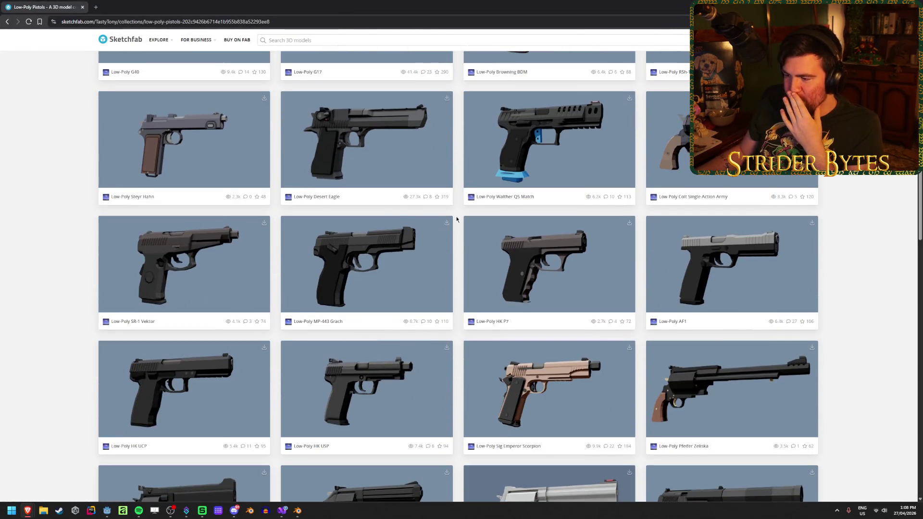
scroll(456, 219, "down", 15)
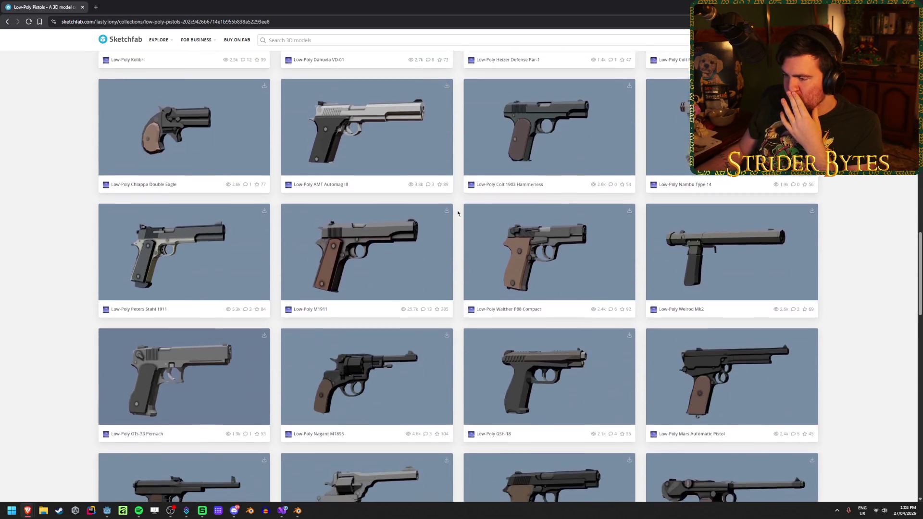
scroll(458, 212, "down", 15)
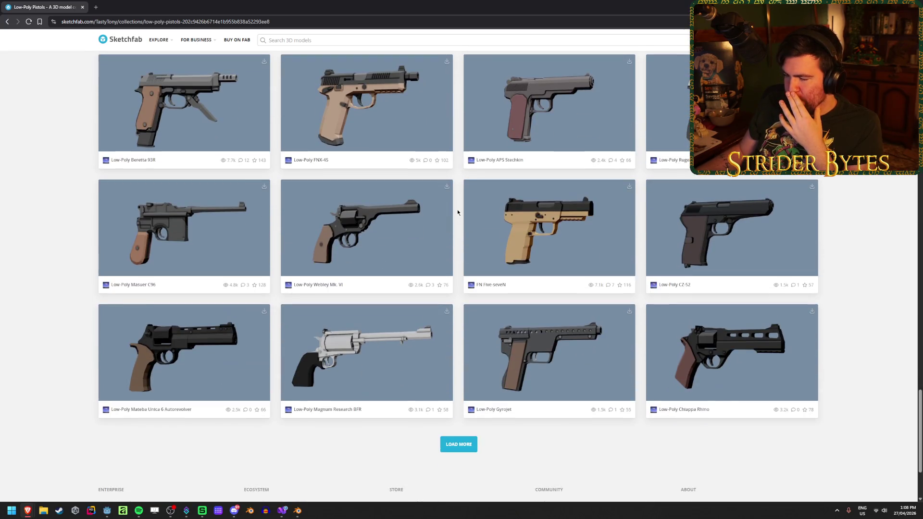
left_click(451, 444)
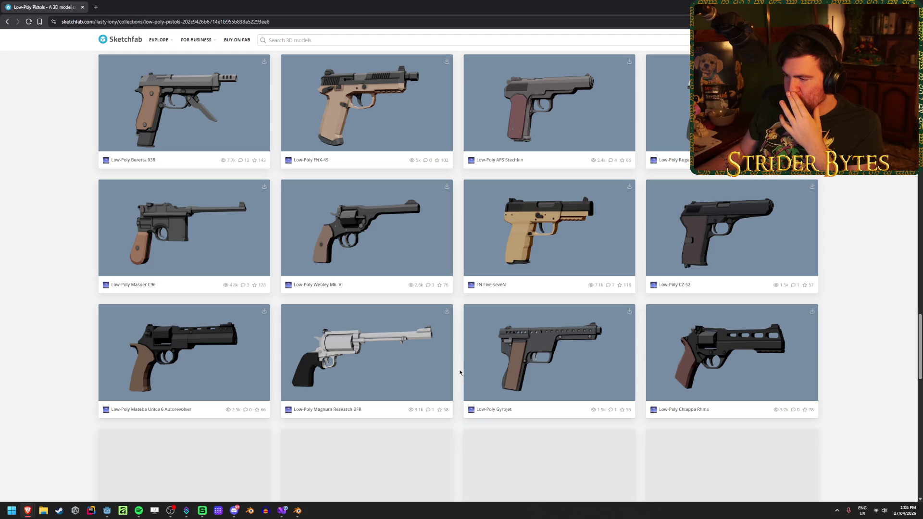
scroll(459, 369, "down", 7)
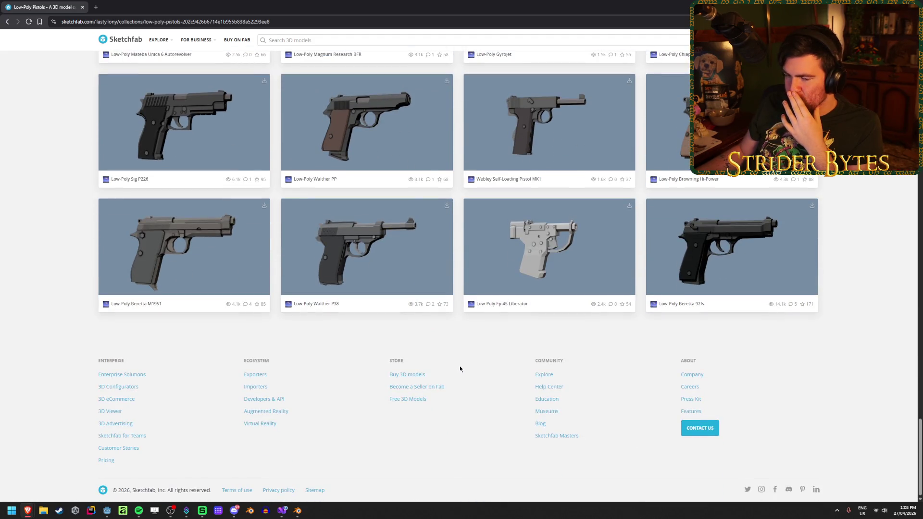
scroll(460, 369, "up", 2)
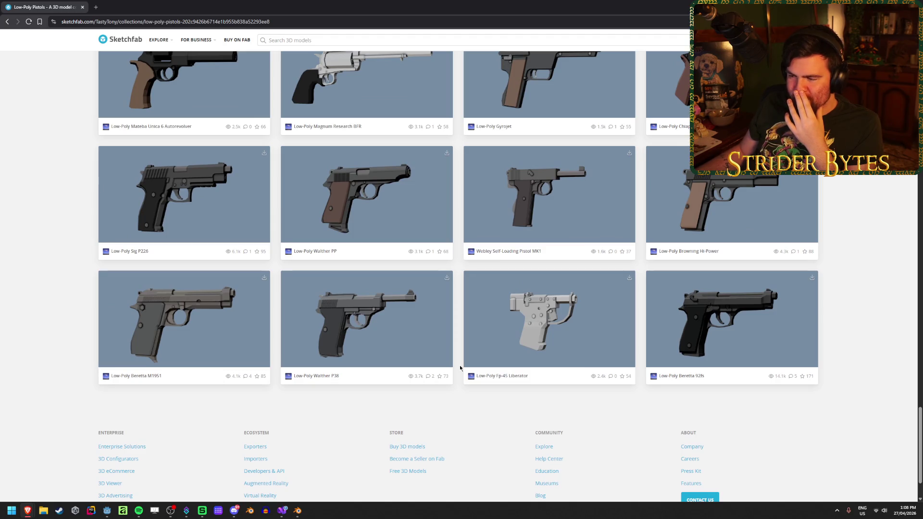
scroll(460, 369, "up", 1)
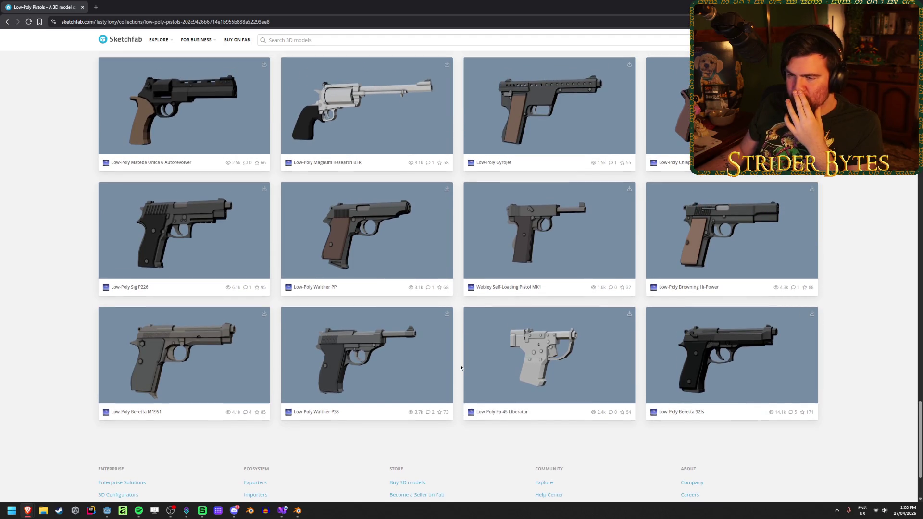
scroll(460, 365, "up", 5)
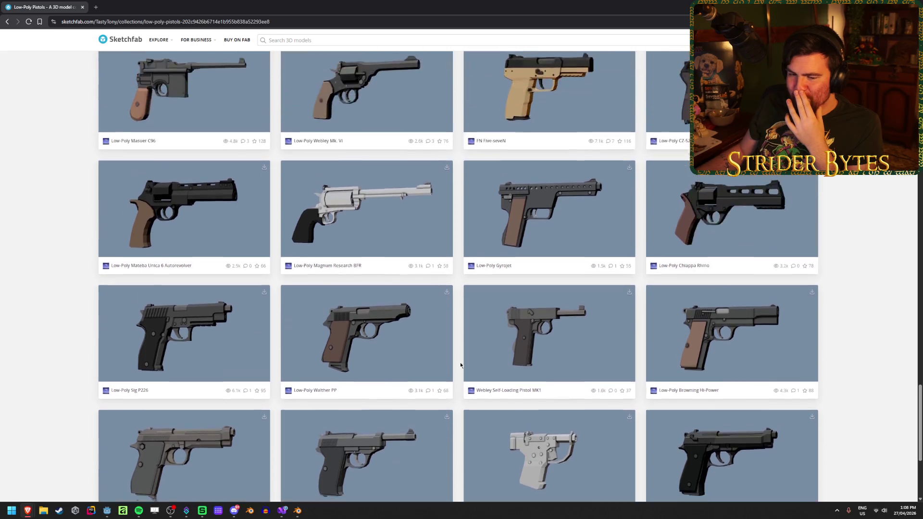
scroll(460, 365, "up", 10)
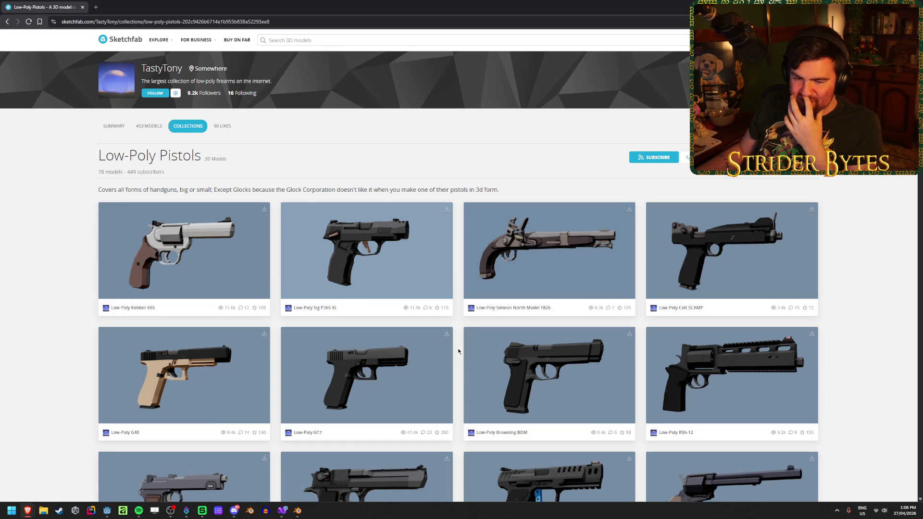
key("alt+Tab")
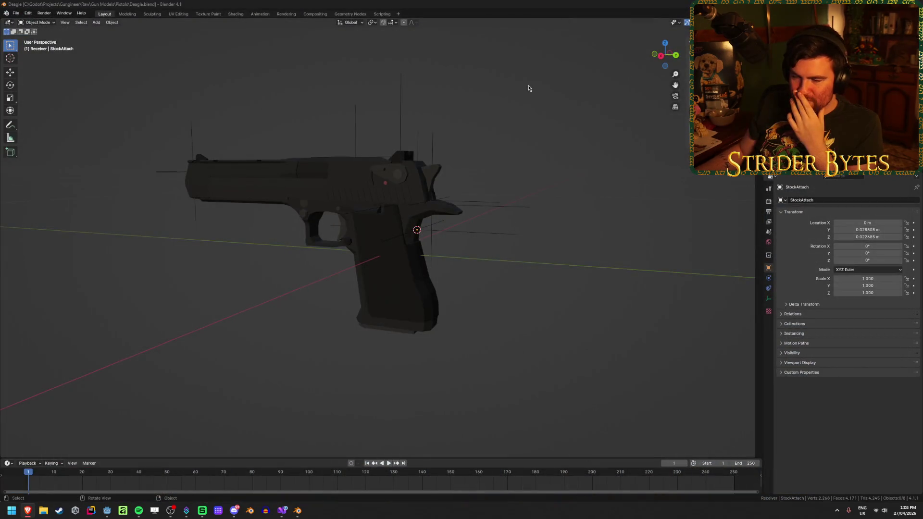
- Select the StockAttach empty and Deagle_Receiver and inspect the grip area
scroll(532, 373, "up", 2)
scroll(532, 373, "down", 1)
scroll(532, 375, "up", 1)
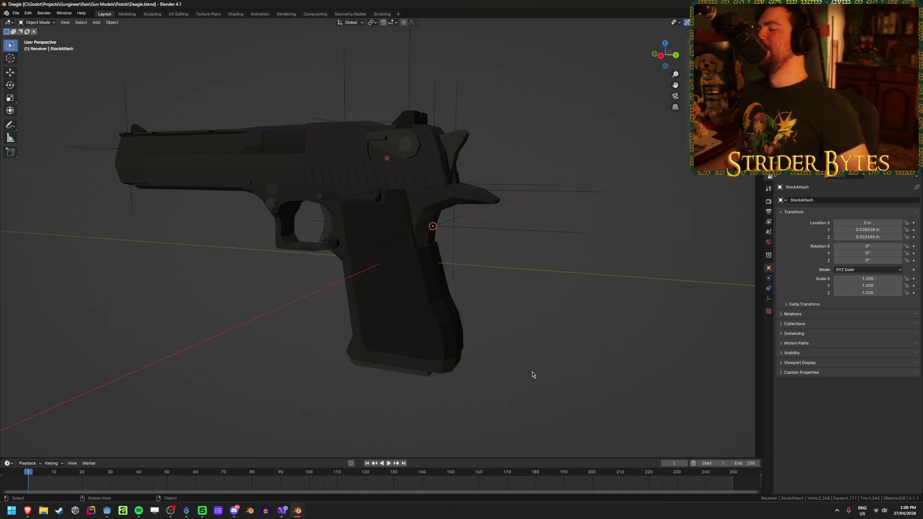
left_click(471, 229)
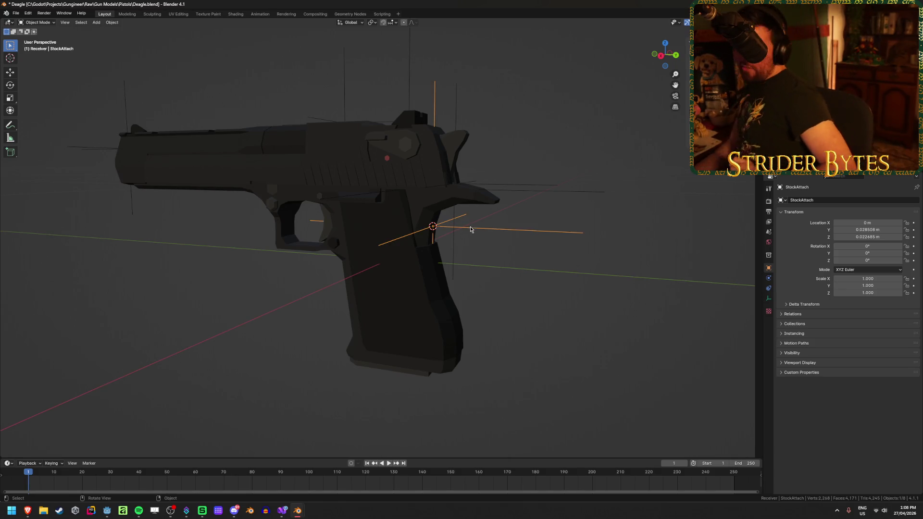
left_click(443, 350)
middle_click_drag(442, 350, 433, 330)
- Deselect everything and open the M16 rifle file from Blender's recent-files list
scroll(435, 329, "up", 2)
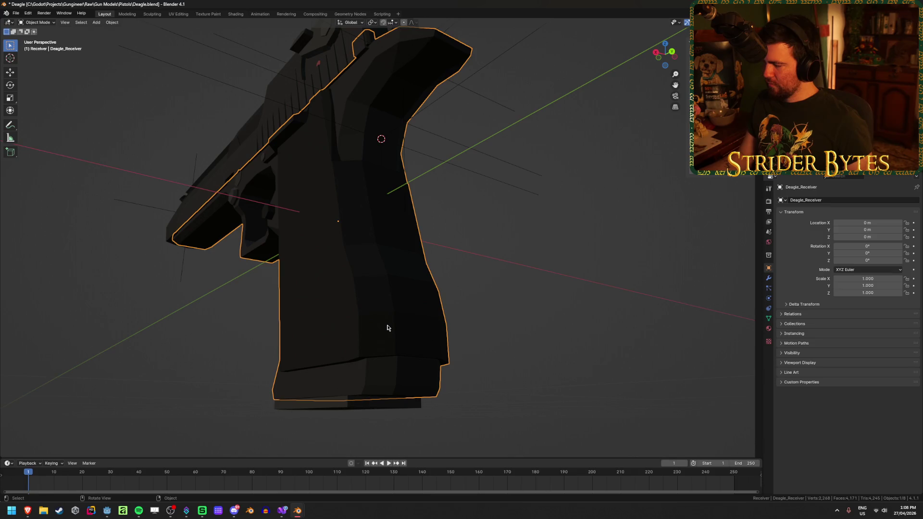
scroll(387, 328, "down", 5)
mouse_move(387, 328)
middle_mouse_down()
mouse_move(420, 354)
mouse_move(558, 338)
middle_mouse_up()
left_click(109, 396)
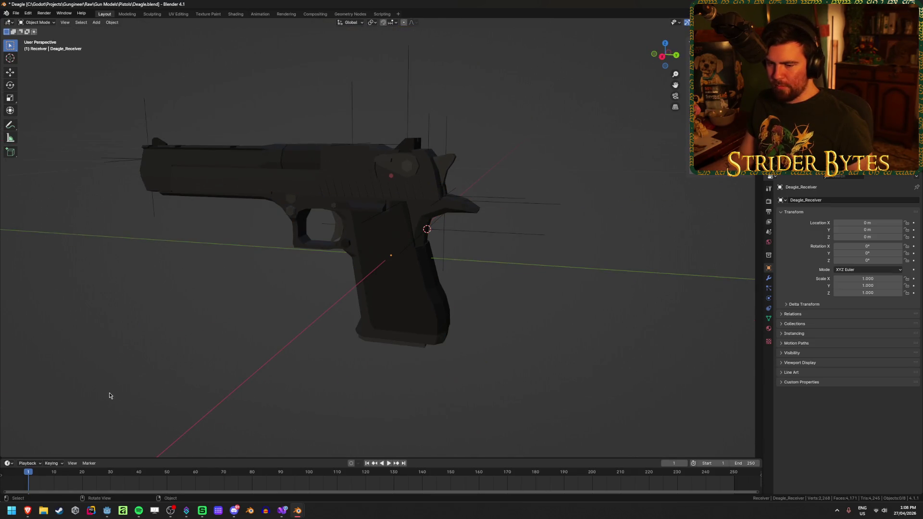
right_click(298, 510)
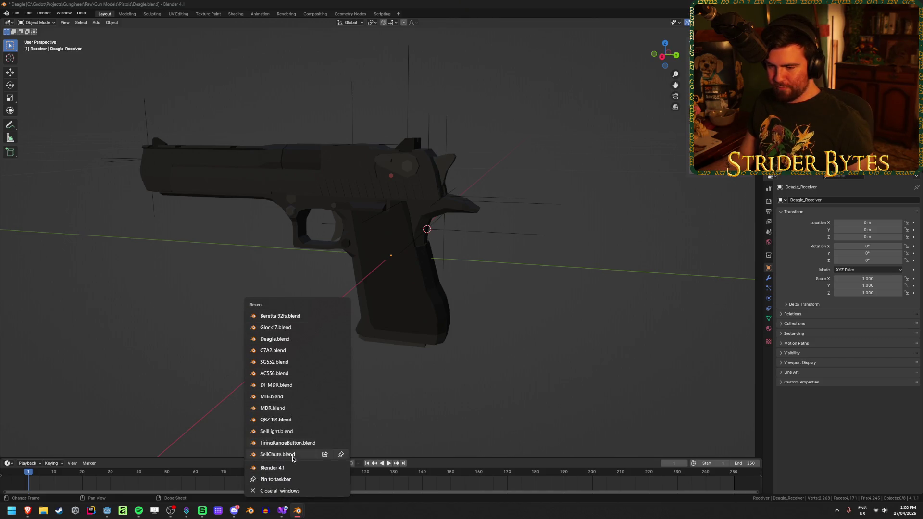
left_click(289, 397)
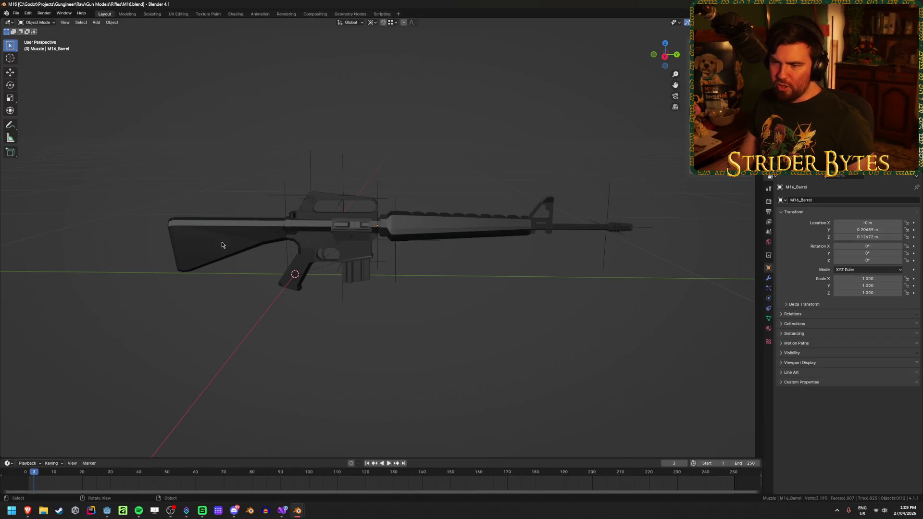
- Copy M16_Stock from the M16 file and paste it into the Deagle scene as the active object
left_click(221, 241)
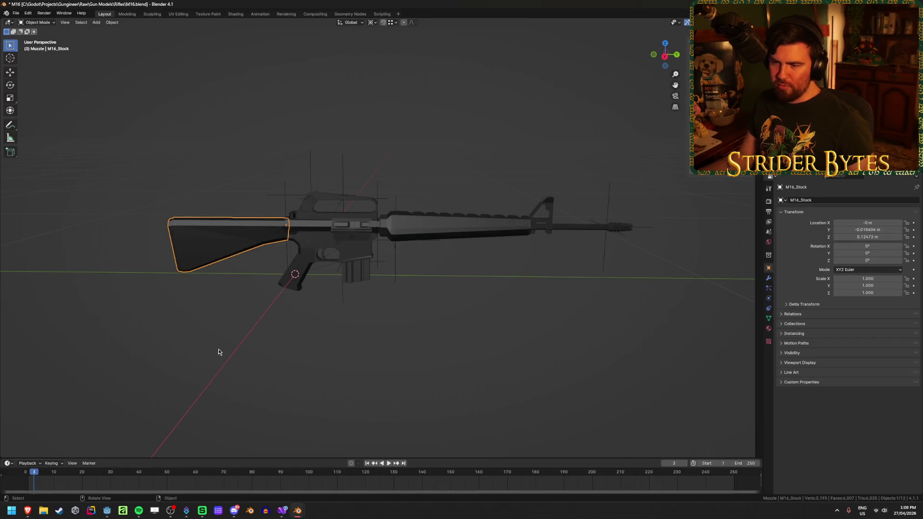
middle_click_drag(225, 351, 313, 331, "shift")
key("ctrl+c")
scroll(313, 331, "up", 4)
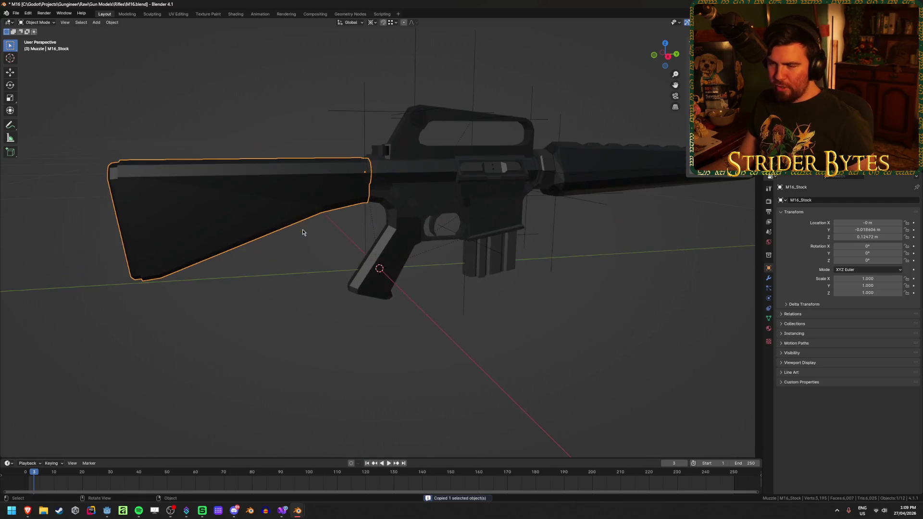
mouse_move(298, 510)
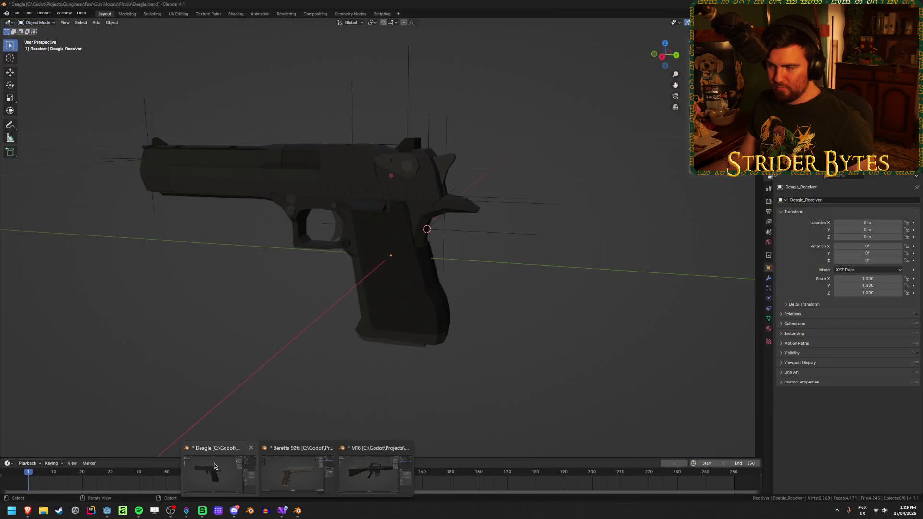
left_click(214, 473)
key("ctrl+v")
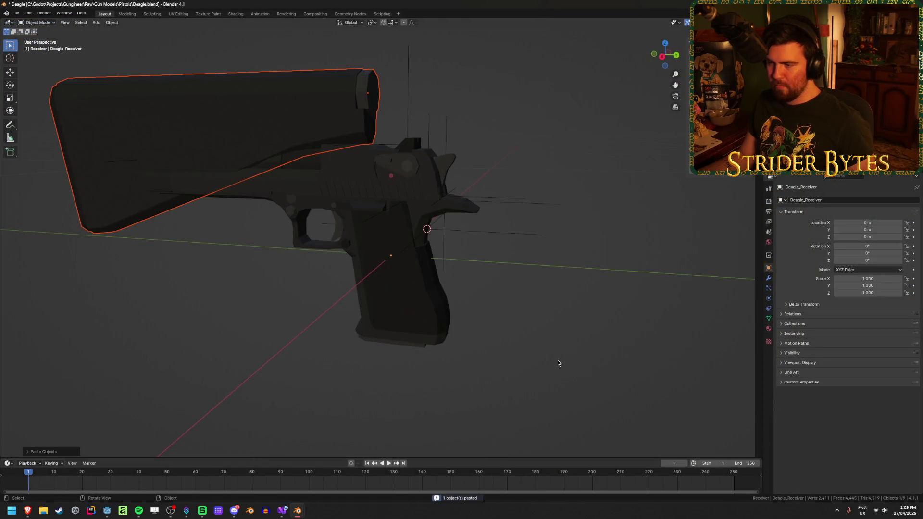
left_click(277, 181)
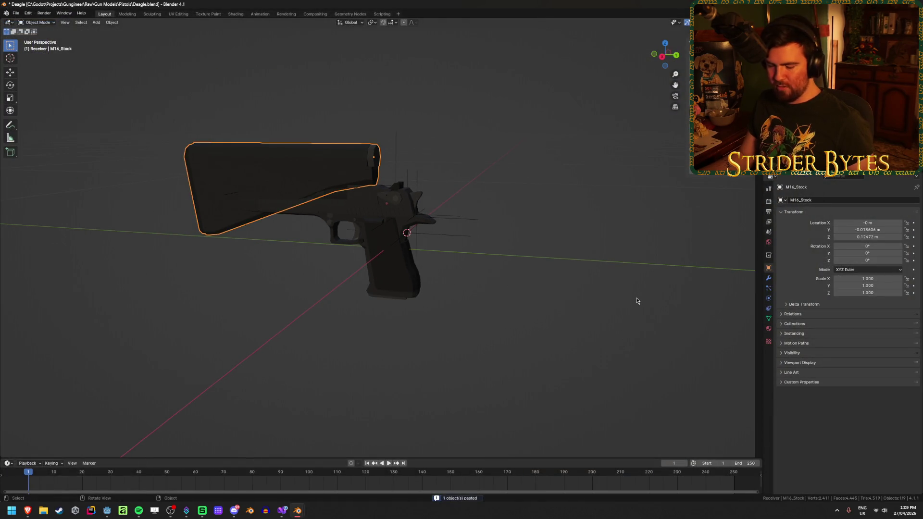
- Move the pasted M16_Stock up-left, clear of the pistol
key("r")
key("Escape")
key("g")
left_click(157, 79)
- Box-select all the Deagle parts in see-through mode, with Deagle_Receiver active
key("alt+z")
left_click_drag(555, 351, 305, 215)
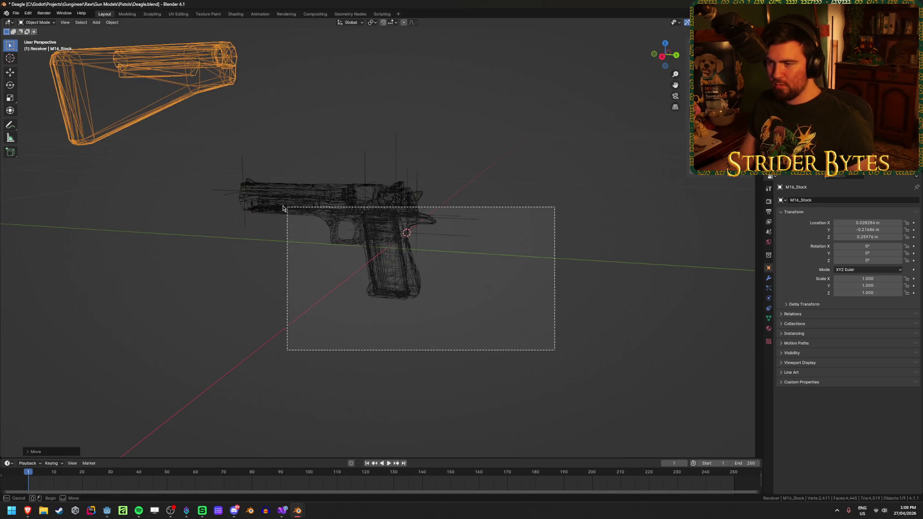
key("alt+z")
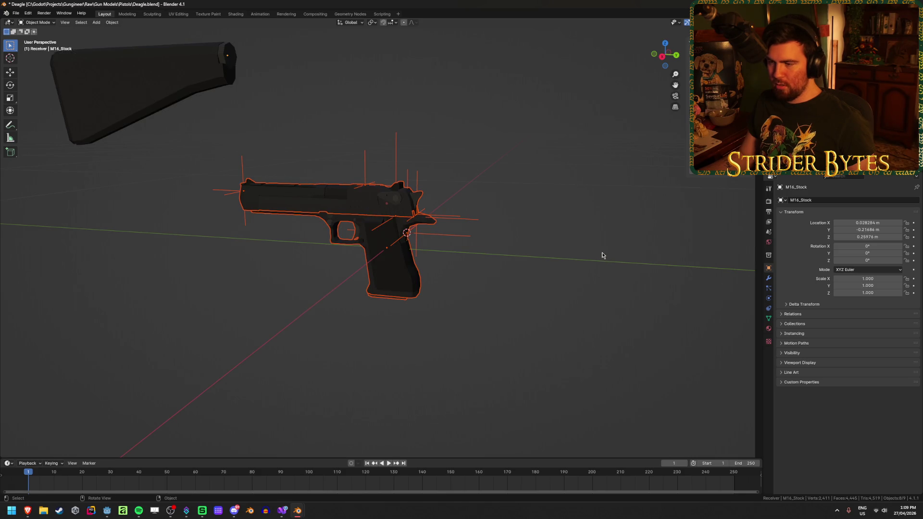
left_click(399, 275, "shift")
key("r")
key("z")
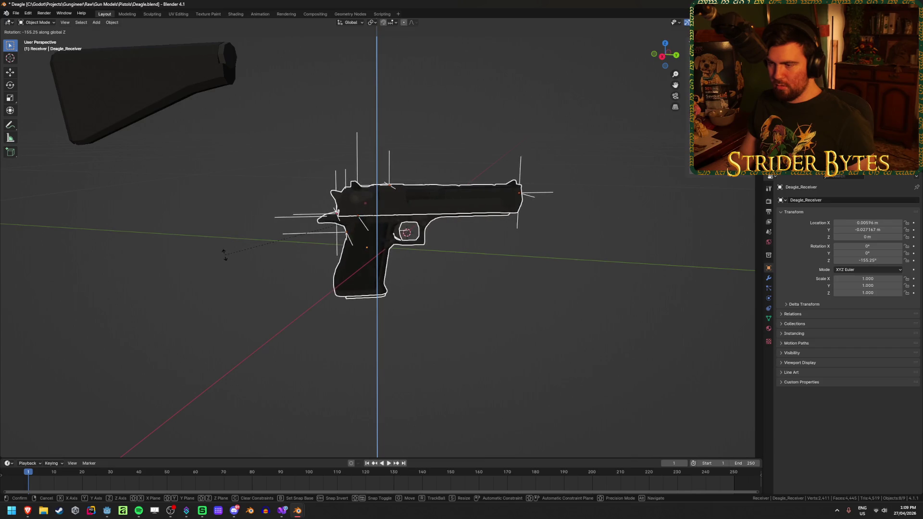
key("Escape")
- Turn the whole pistol 180° about Z around a different pivot, then apply the rotation
left_click(373, 22)
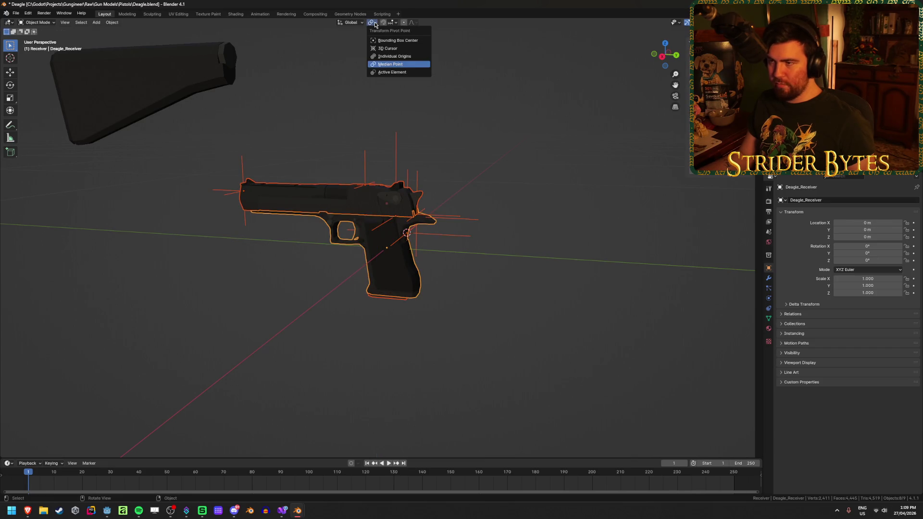
left_click(392, 72)
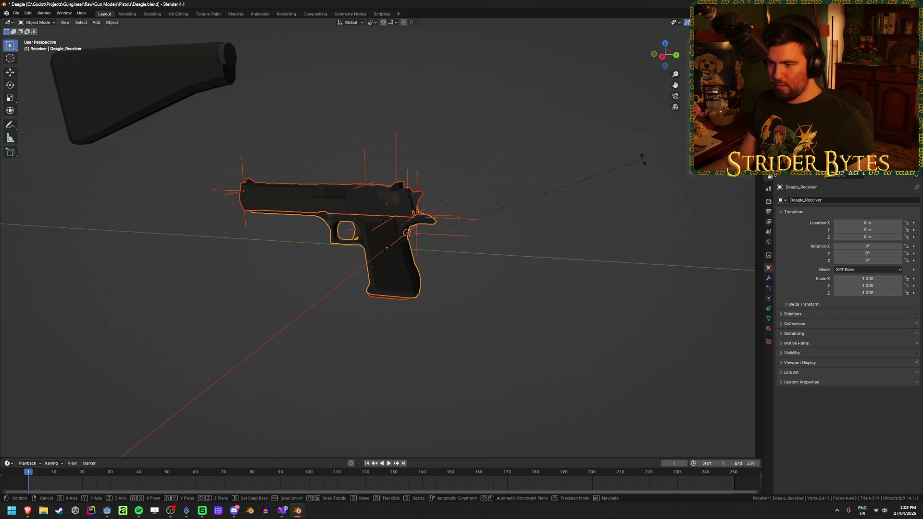
type("rz")
type("180")
key("Return")
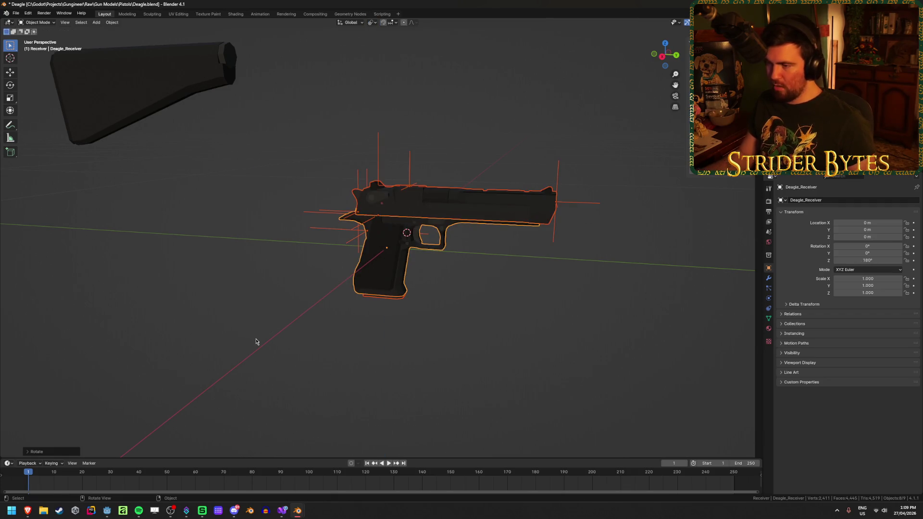
key("ctrl+a")
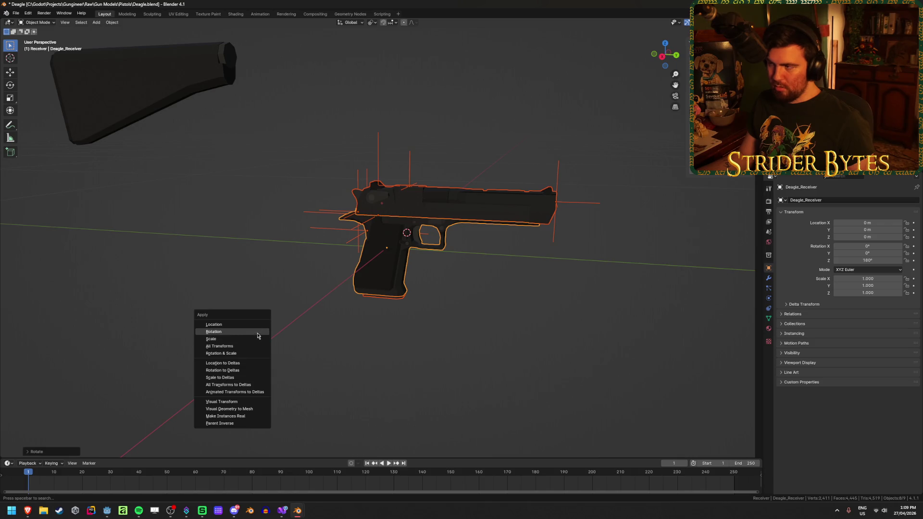
left_click(256, 332)
- Place the M16_Stock behind the Deagle grip in side view and check its alignment
left_click(173, 93)
key("KP_3")
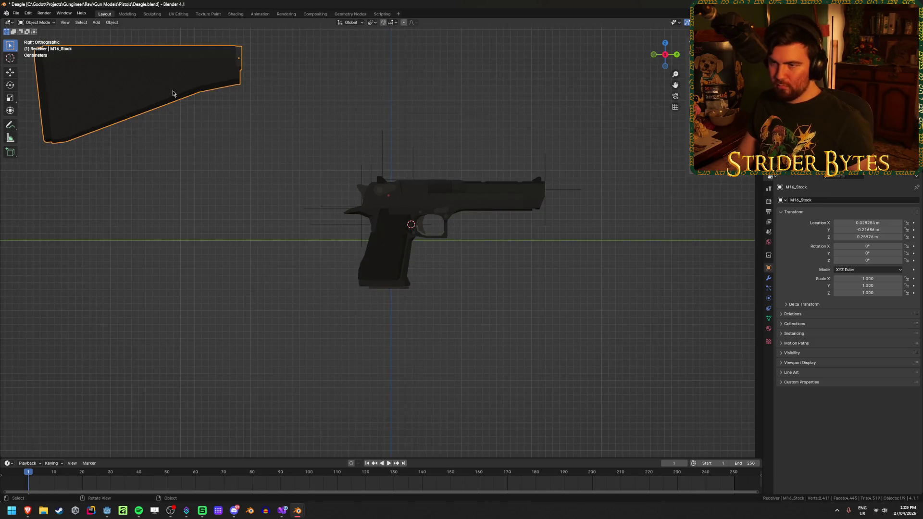
key("g")
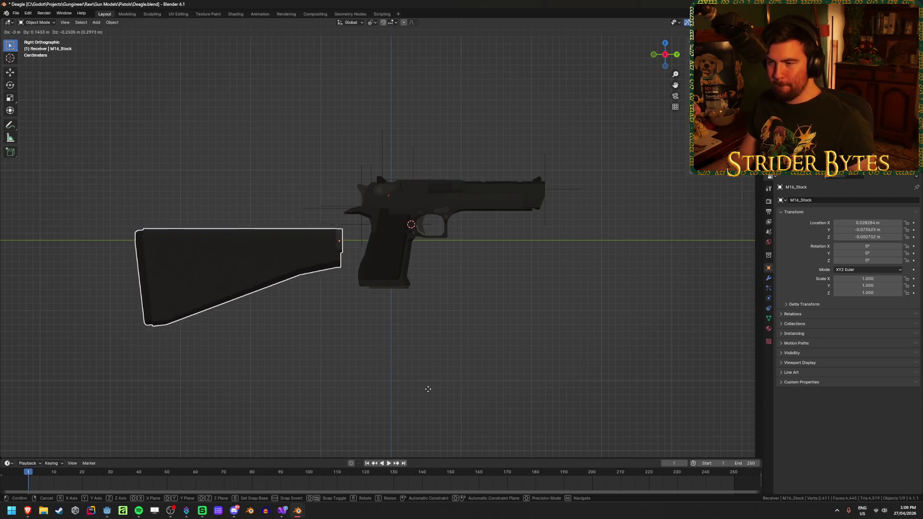
left_click(457, 400)
mouse_move(402, 323)
middle_mouse_down()
mouse_move(445, 340)
mouse_move(581, 239)
middle_mouse_up()
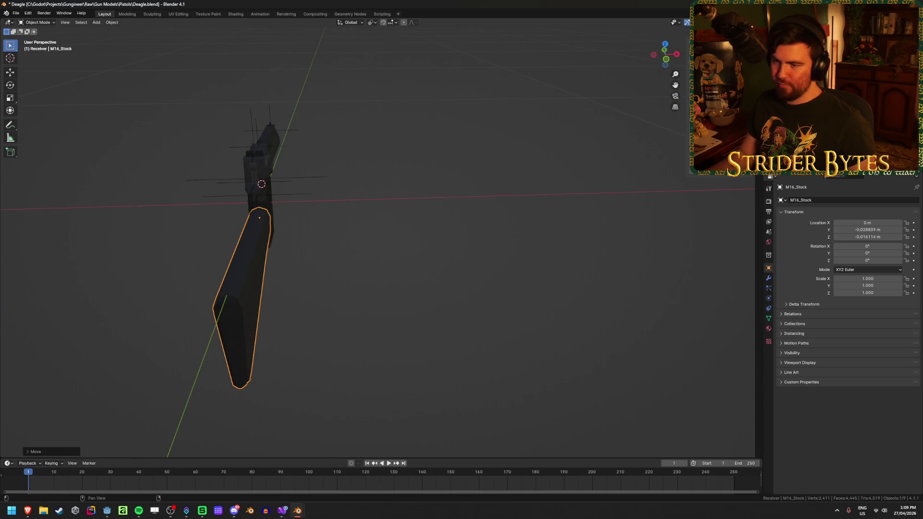
middle_click_drag(393, 177, 313, 151)
left_click(314, 151)
scroll(193, 250, "up", 4)
mouse_move(151, 251)
middle_mouse_down()
mouse_move(142, 232)
mouse_move(144, 266)
mouse_move(142, 252)
middle_mouse_up()
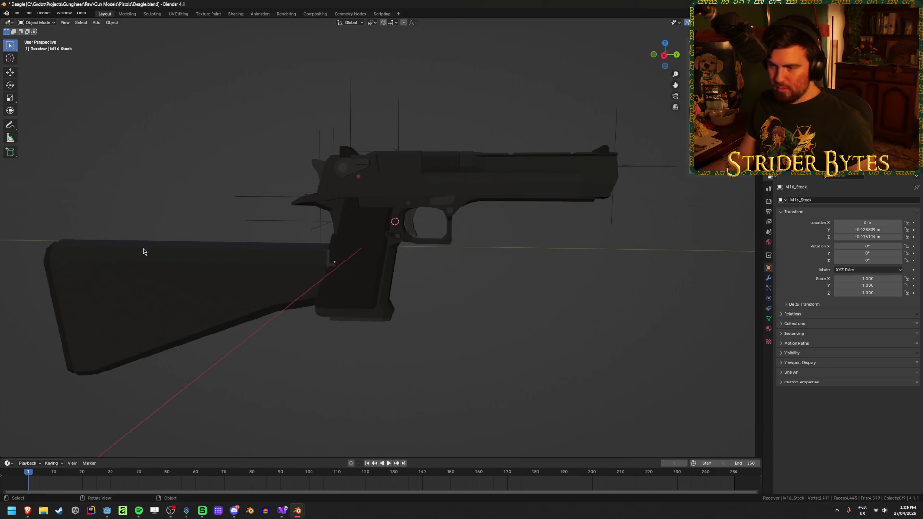
scroll(161, 239, "down", 4)
mouse_move(331, 317)
middle_mouse_down()
mouse_move(403, 319)
mouse_move(284, 317)
middle_mouse_up()
scroll(291, 310, "up", 6)
- Refine the stock against the back of the grip, at Y -0.035918 m, Z -0.026292 m
key("KP_3")
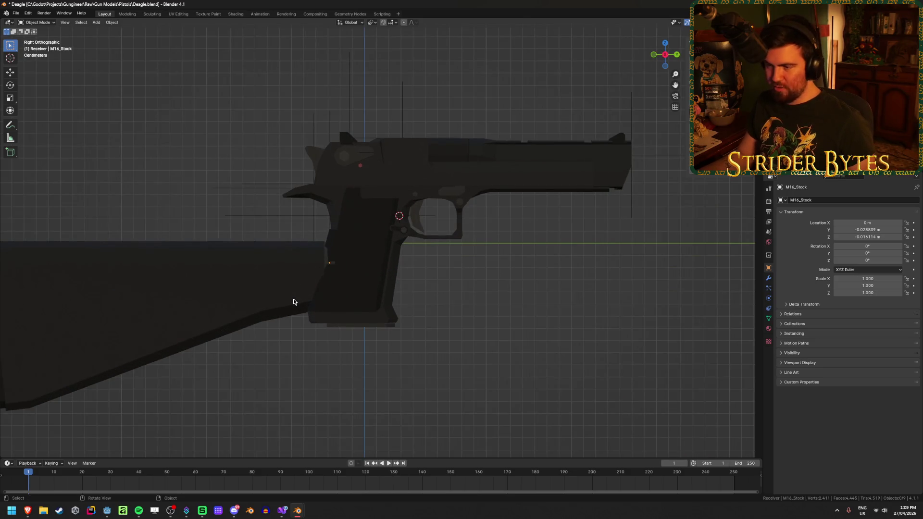
left_click(239, 288)
key("g")
left_click(241, 247)
left_click(313, 401)
mouse_move(313, 401)
middle_mouse_down()
mouse_move(258, 377)
mouse_move(333, 371)
mouse_move(181, 350)
mouse_move(327, 358)
mouse_move(282, 253)
middle_mouse_up()
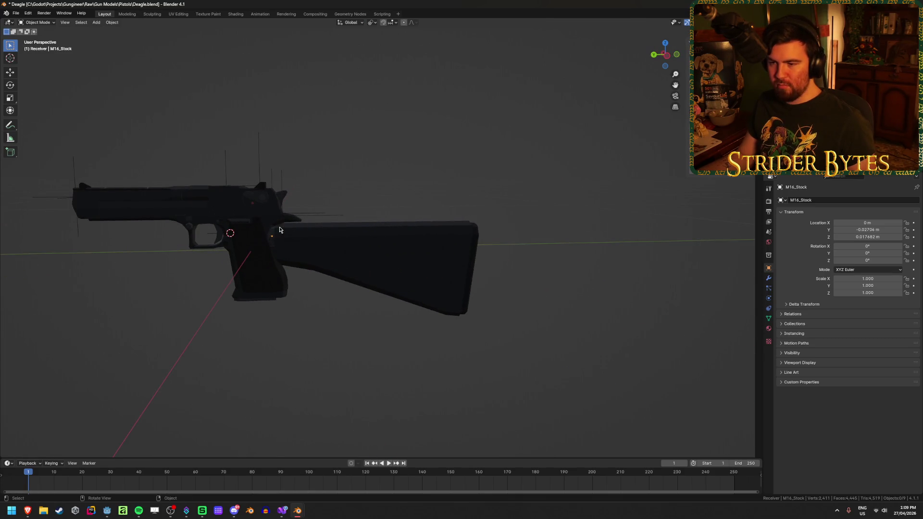
left_click(341, 273)
mouse_move(341, 273)
middle_mouse_down()
mouse_move(365, 289)
mouse_move(388, 335)
mouse_move(149, 288)
middle_mouse_up()
mouse_move(149, 288)
left_mouse_down()
mouse_move(101, 315)
mouse_move(122, 350)
mouse_move(132, 350)
mouse_move(76, 343)
left_mouse_up()
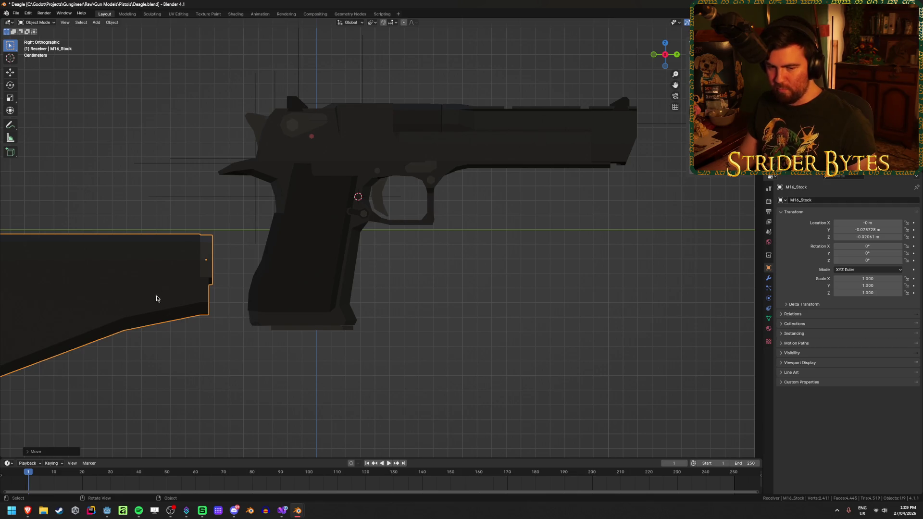
middle_click_drag(146, 376, 214, 375, "shift")
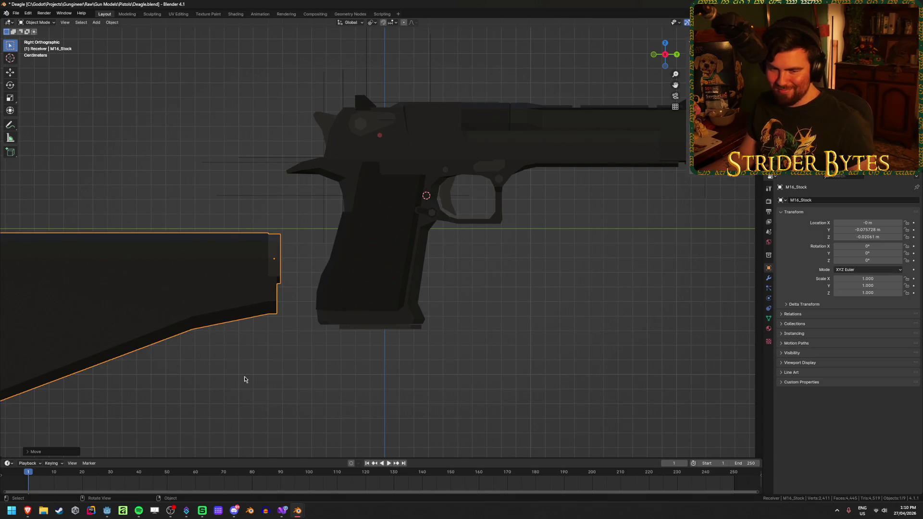
key("g")
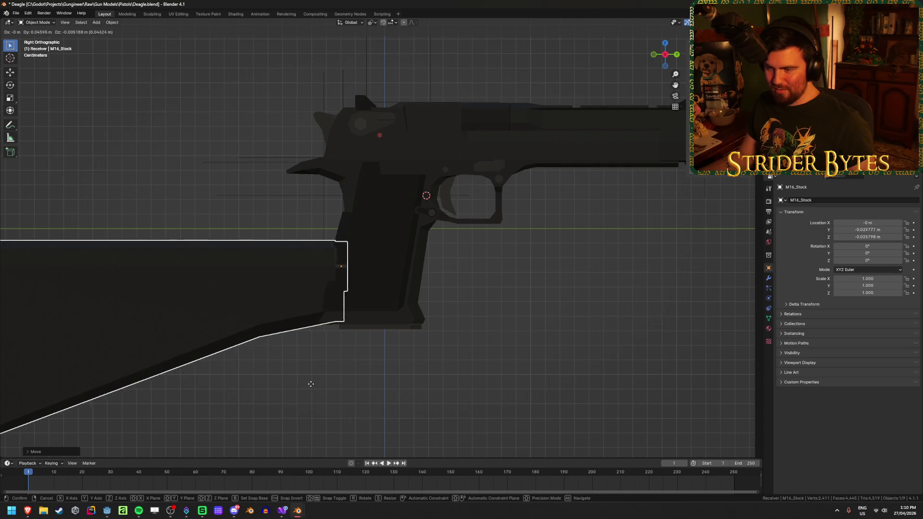
left_click(283, 385)
- Inspect the stock from the other side, delete it, and select Deagle_Receiver
left_click(282, 385)
mouse_move(282, 385)
middle_mouse_down()
mouse_move(275, 381)
mouse_move(361, 385)
mouse_move(123, 335)
mouse_move(270, 391)
mouse_move(171, 356)
mouse_move(233, 313)
mouse_move(214, 314)
middle_mouse_up()
left_click(124, 336)
scroll(202, 336, "up", 3)
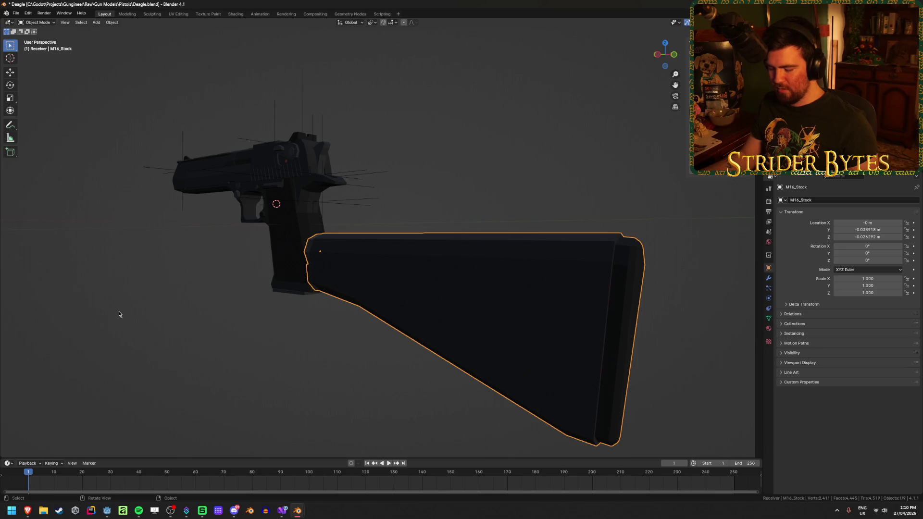
mouse_move(279, 361)
middle_mouse_down()
mouse_move(352, 350)
mouse_move(295, 350)
mouse_move(451, 356)
middle_mouse_up()
key("Delete")
left_click(482, 281)
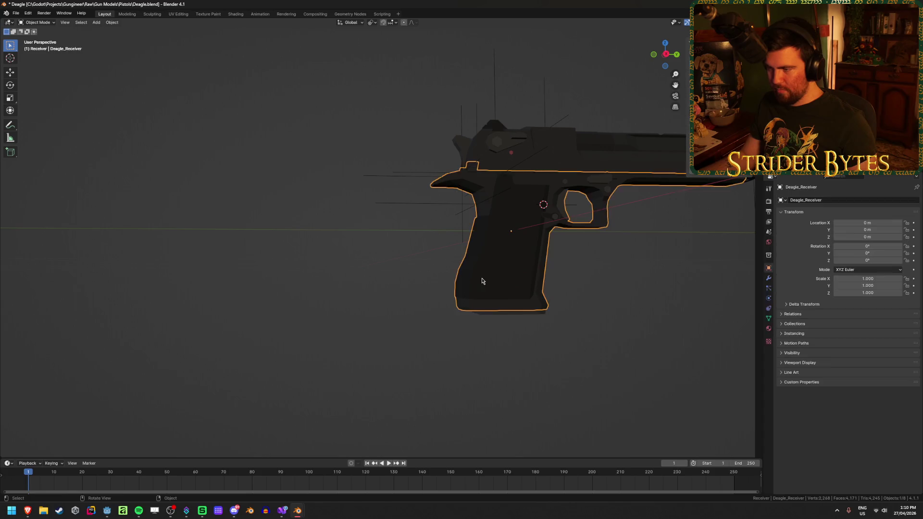
- Snap StockAttach to the grip vertices on the back of the Deagle receiver
key("Tab")
mouse_move(482, 281)
middle_mouse_down()
mouse_move(573, 288)
mouse_move(511, 299)
middle_mouse_up()
key("ctrl+Tab")
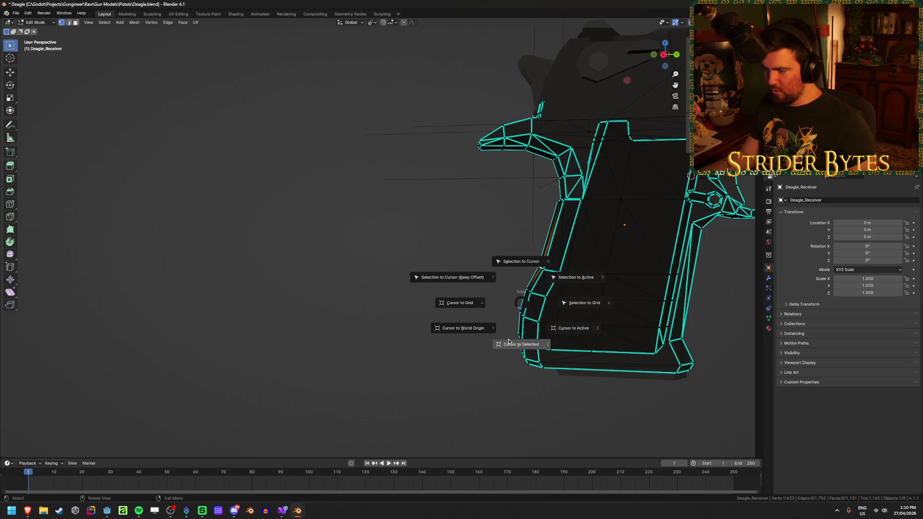
key("Tab")
left_click(515, 177)
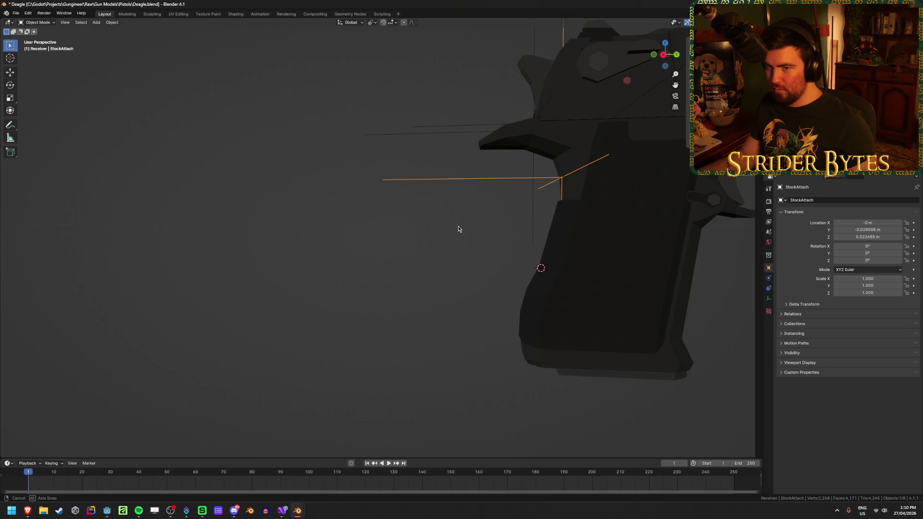
key("shift+s")
left_click(494, 188)
- Save Deagle.blend and look the pistol over
left_click(376, 336)
middle_click_drag(377, 335, 378, 392)
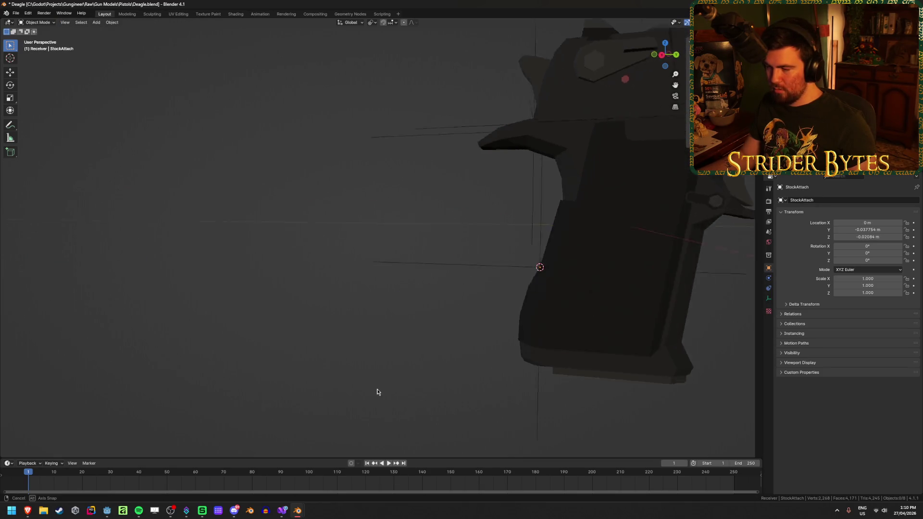
scroll(378, 392, "down", 6)
key("ctrl+s")
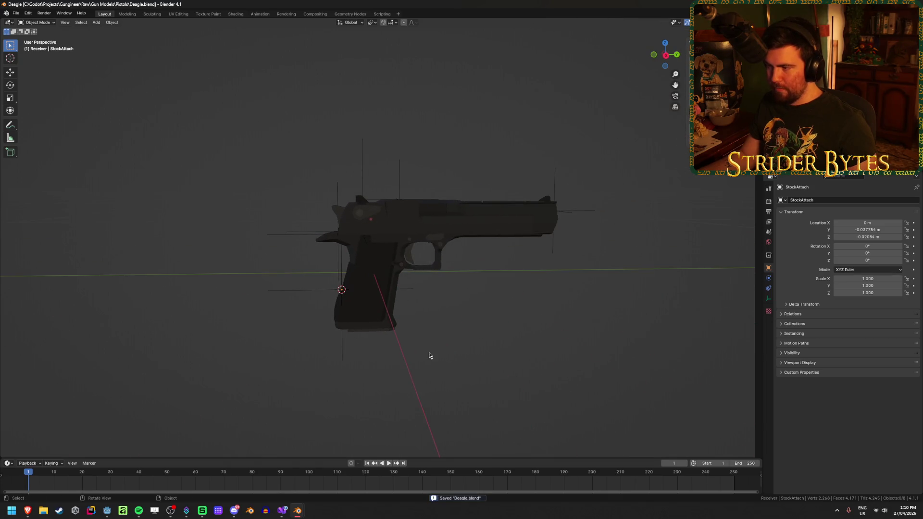
mouse_move(435, 345)
middle_mouse_down()
mouse_move(317, 381)
mouse_move(338, 348)
middle_mouse_up()
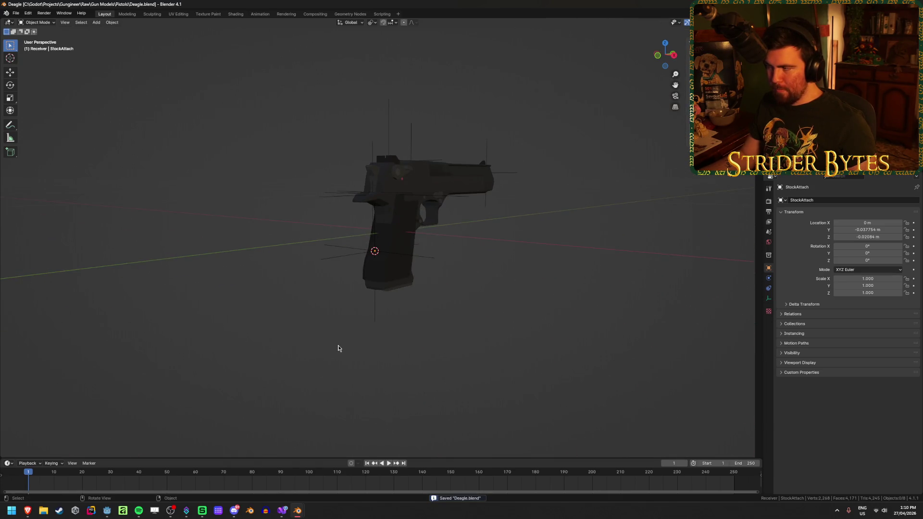
scroll(339, 346, "up", 2)
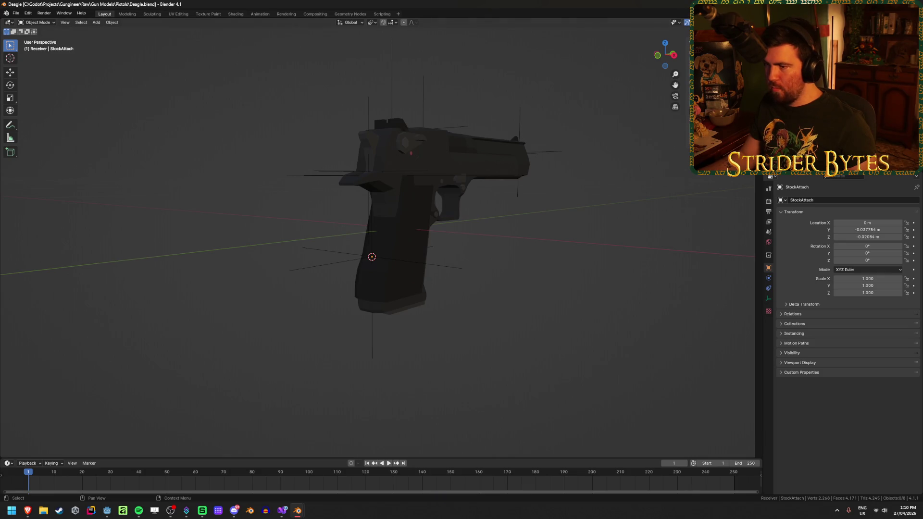
mouse_move(522, 252)
middle_mouse_down()
mouse_move(494, 291)
mouse_move(525, 258)
mouse_move(517, 259)
middle_mouse_up()
- Select the Deagle_Magazine in a wireframe Right Orthographic view
left_click(482, 183)
mouse_move(482, 183)
middle_mouse_down()
mouse_move(551, 247)
mouse_move(337, 192)
mouse_move(321, 178)
mouse_move(350, 176)
middle_mouse_up()
key("KP_3")
key("shift+z")
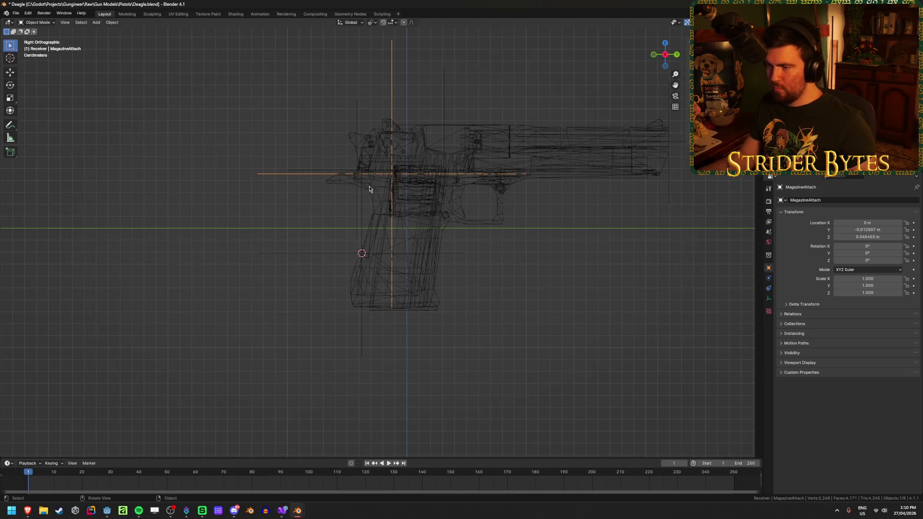
scroll(400, 340, "up", 3)
left_click(373, 386)
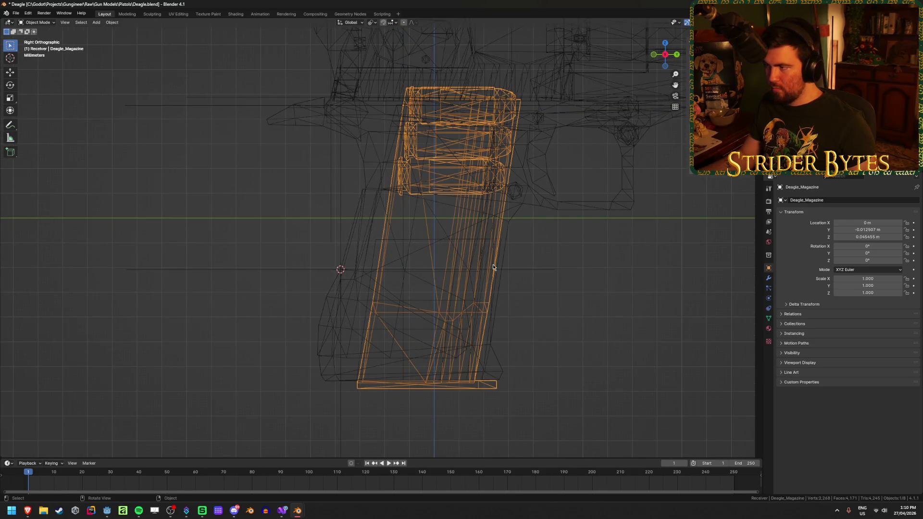
scroll(565, 173, "down", 2)
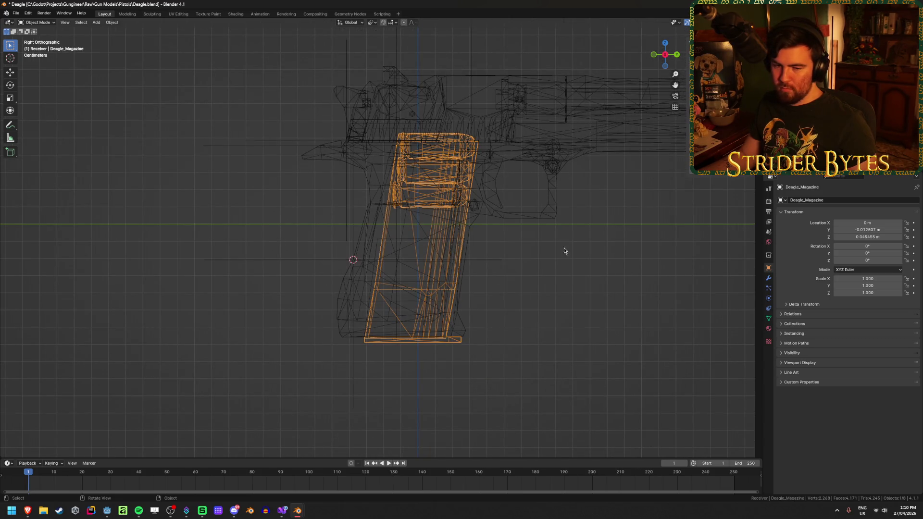
- Start rotating the Deagle_Magazine three times, cancelling each attempt
key("r")
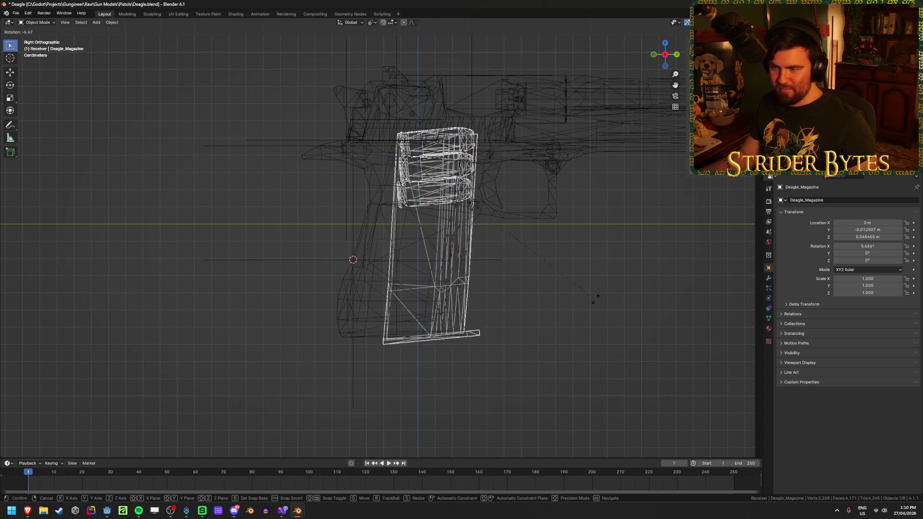
right_click(601, 288)
key("r")
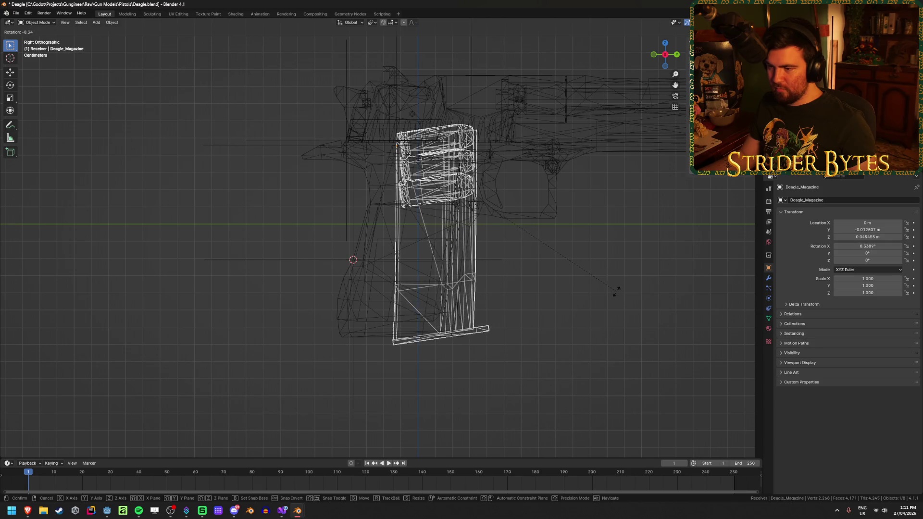
right_click(610, 308)
key("r")
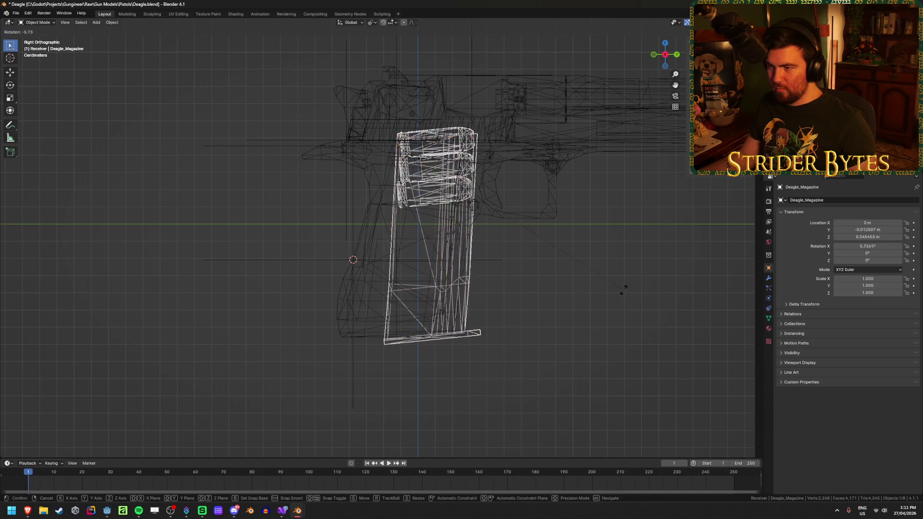
right_click(627, 279)
- Rotate the magazine, trying angles 10, 8, 7 and 5 before confirming 9°
key("r")
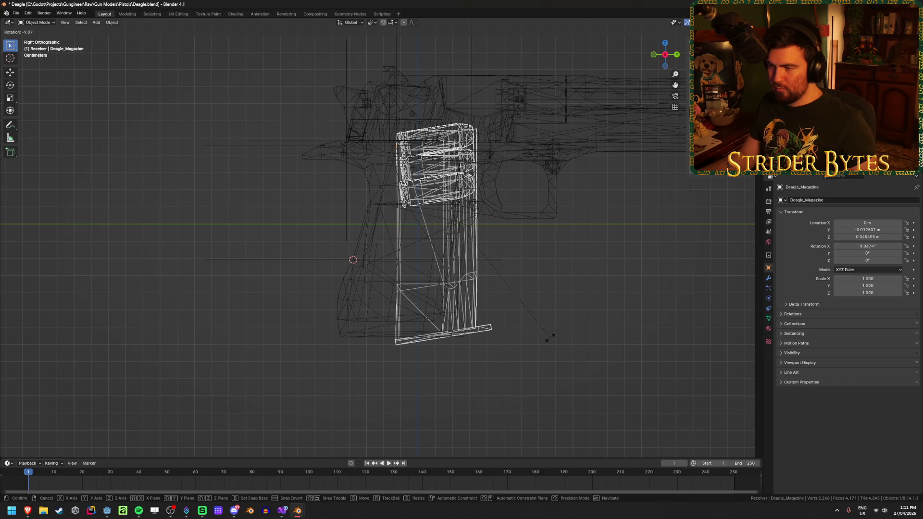
type("10")
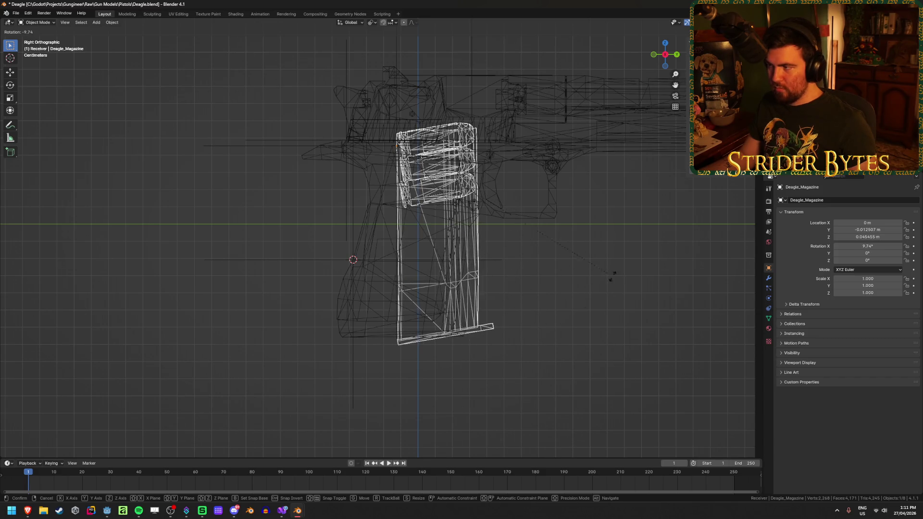
key("minus")
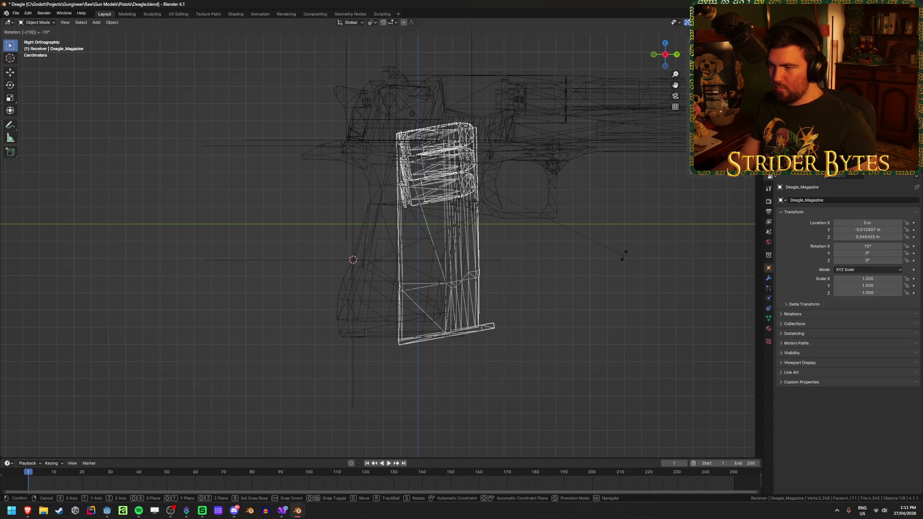
key("BackSpace")
key("BackSpace")
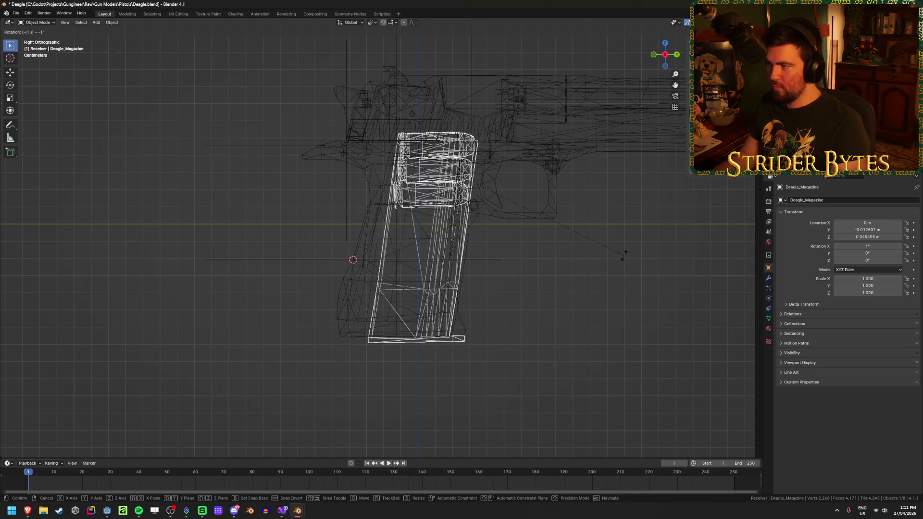
type("8")
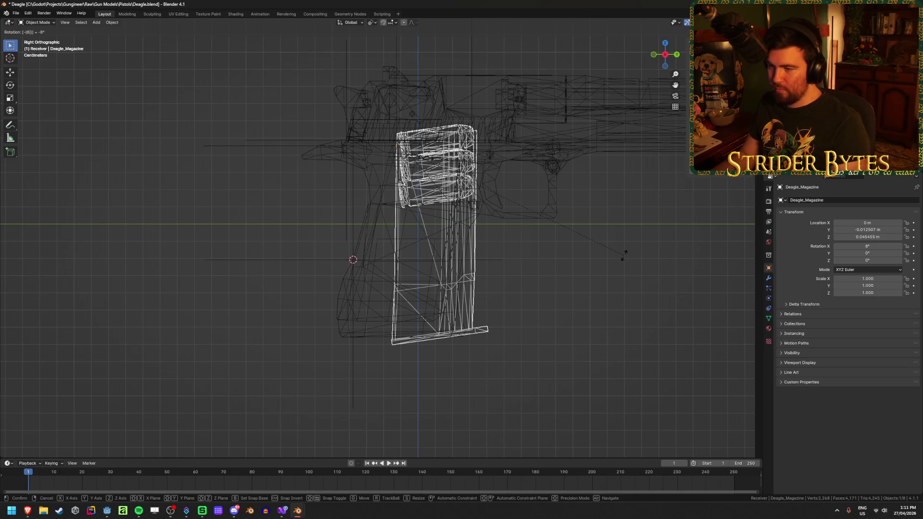
key("BackSpace")
type("7")
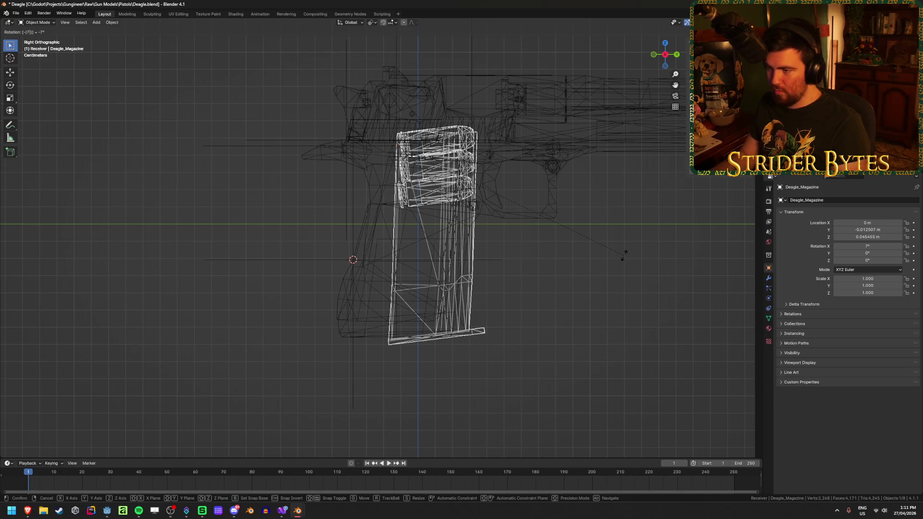
key("BackSpace")
type("5")
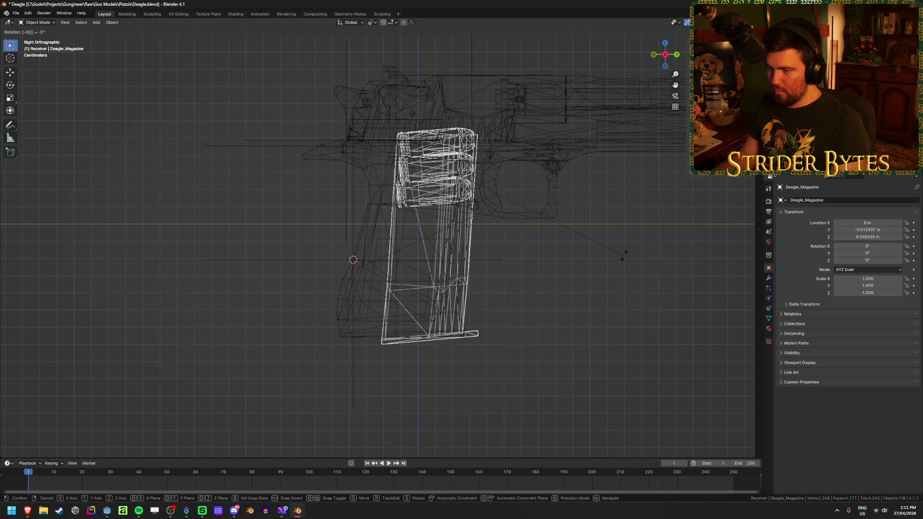
key("BackSpace")
type("9")
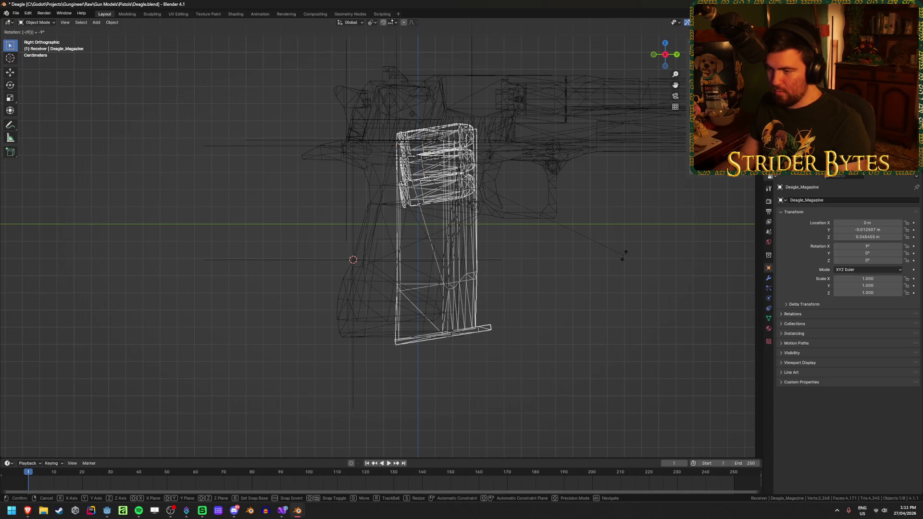
key("Return")
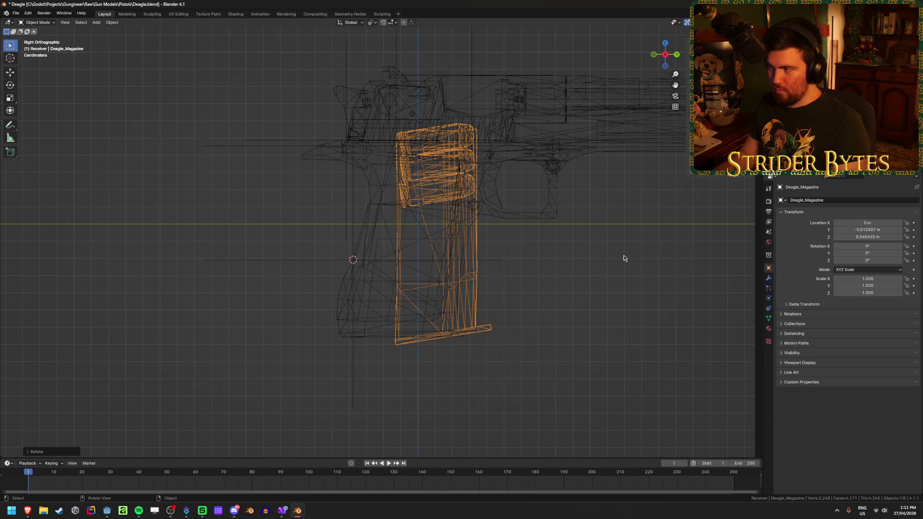
key("ctrl+a")
- Apply the magazine's rotation, then rotate it -9° about X
left_click(627, 222)
type("rx")
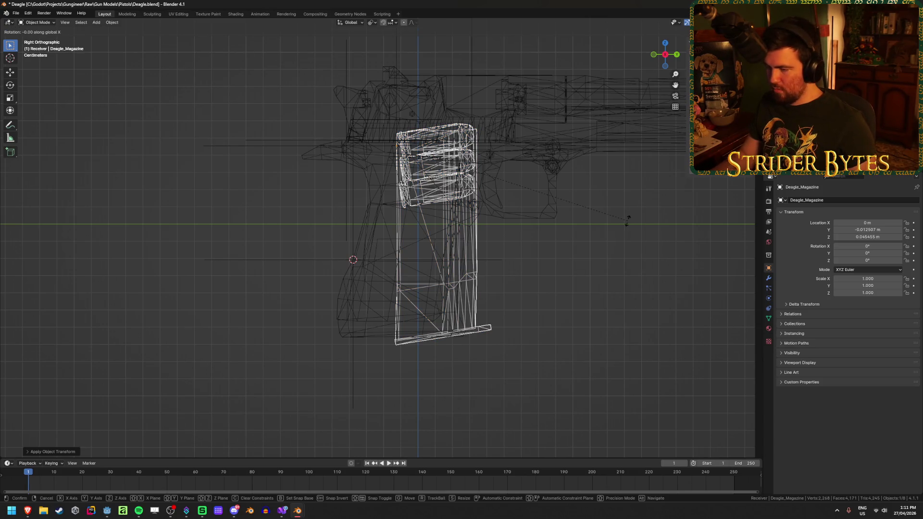
type("-9")
key("Return")
key("shift+z")
- Rotate the MagazineAttach empty -9° about X in a wireframe side view
mouse_move(311, 139)
middle_mouse_down()
mouse_move(327, 155)
mouse_move(384, 101)
mouse_move(390, 215)
mouse_move(455, 204)
mouse_move(381, 215)
mouse_move(499, 287)
middle_mouse_up()
left_click(391, 94)
scroll(565, 279, "up", 3)
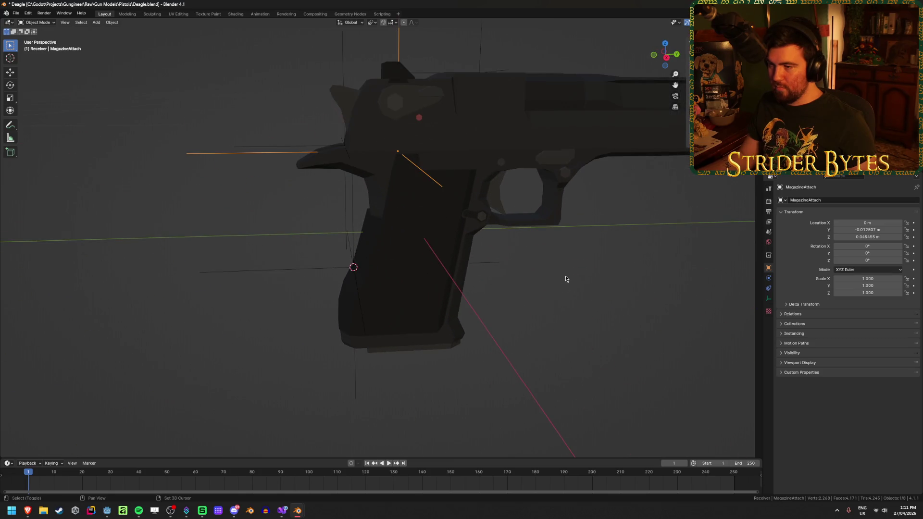
key("shift+z")
middle_click_drag(565, 275, 555, 264)
key("r")
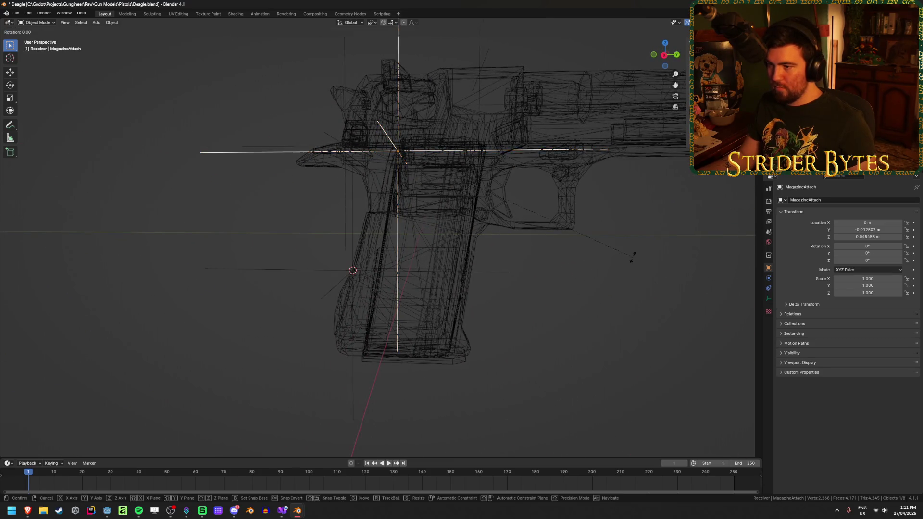
type("x")
type("-9")
key("Return")
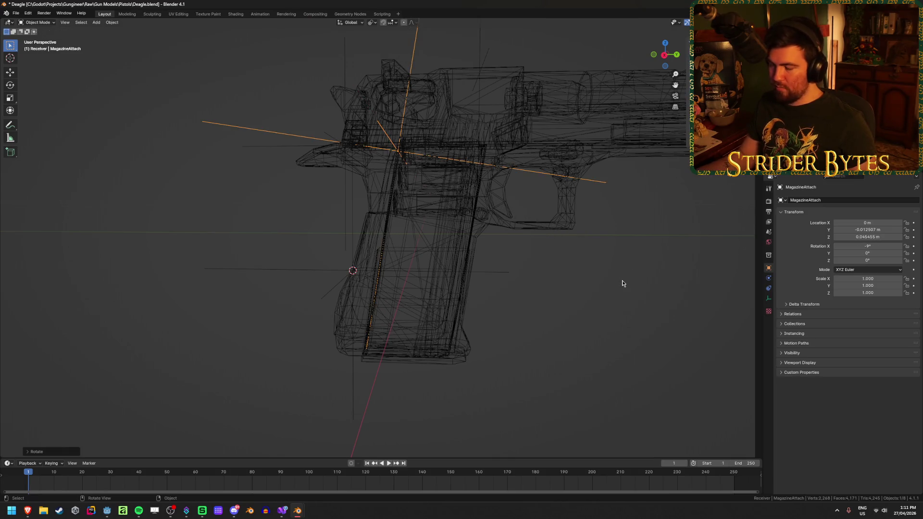
- Return to solid shading, look around the Deagle, and save Deagle.blend
key("KP_3")
key("shift+z")
scroll(528, 313, "up", 3)
middle_click_drag(527, 313, 466, 326)
scroll(469, 322, "down", 5)
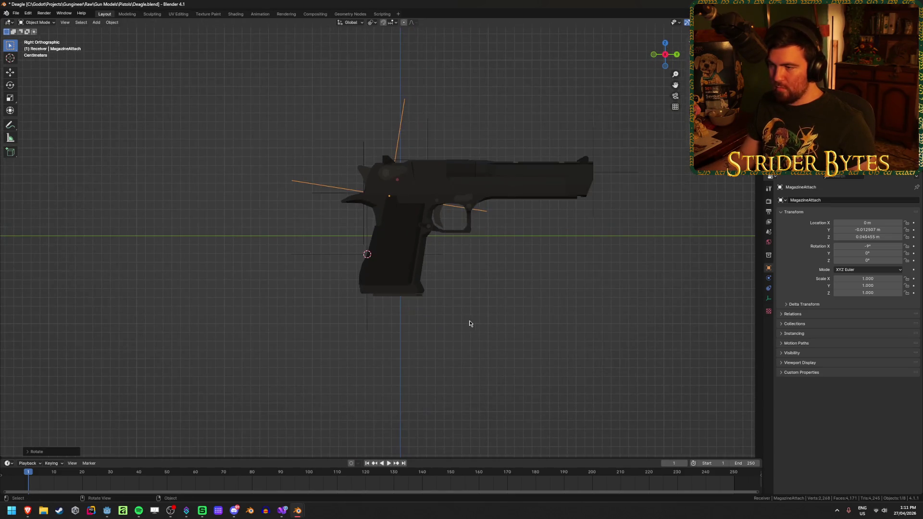
mouse_move(169, 294)
middle_mouse_down()
mouse_move(201, 313)
mouse_move(237, 309)
middle_mouse_up()
key("ctrl+s")
middle_click_drag(196, 345, 331, 335)
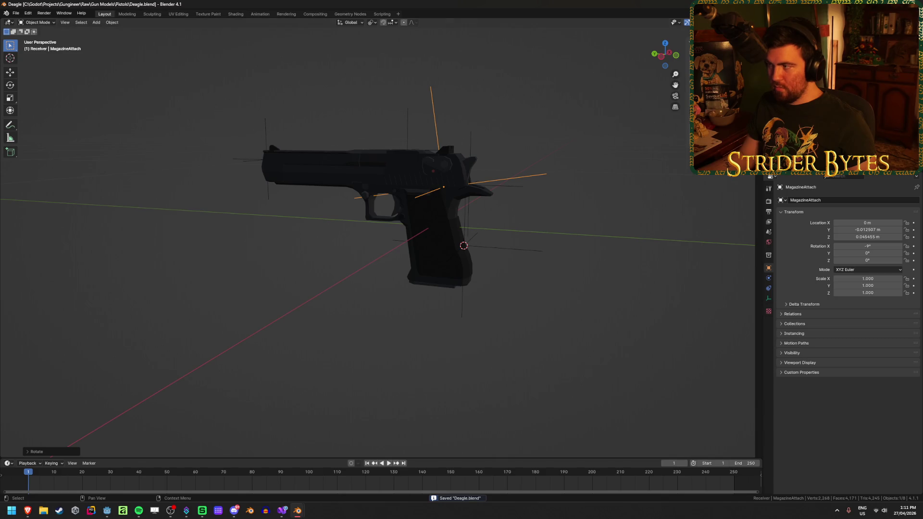
- Check the BarrelAttach, MuzzleAttach and SightAttach empties
left_click(807, 72)
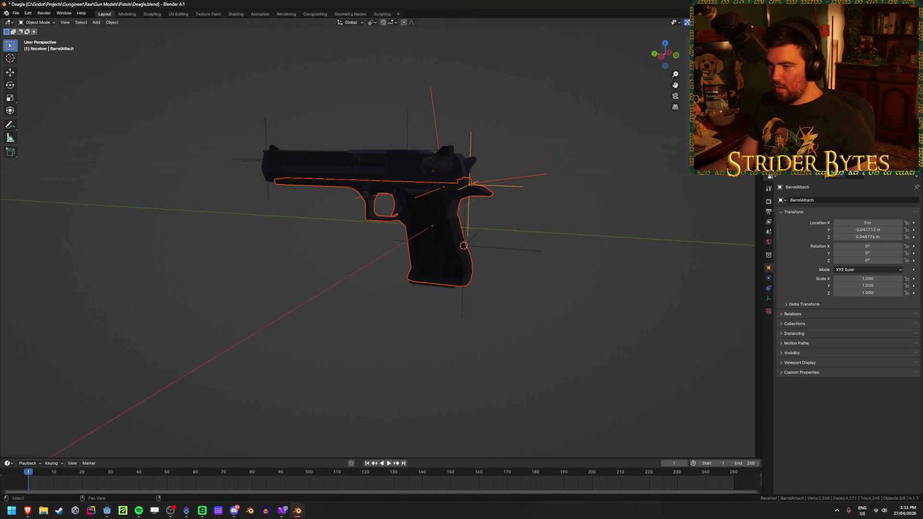
left_click(808, 92)
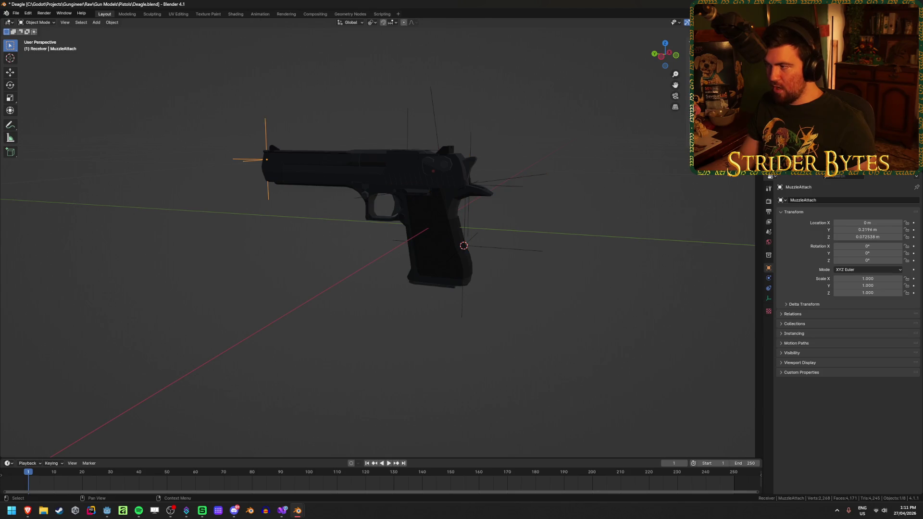
left_click(807, 101)
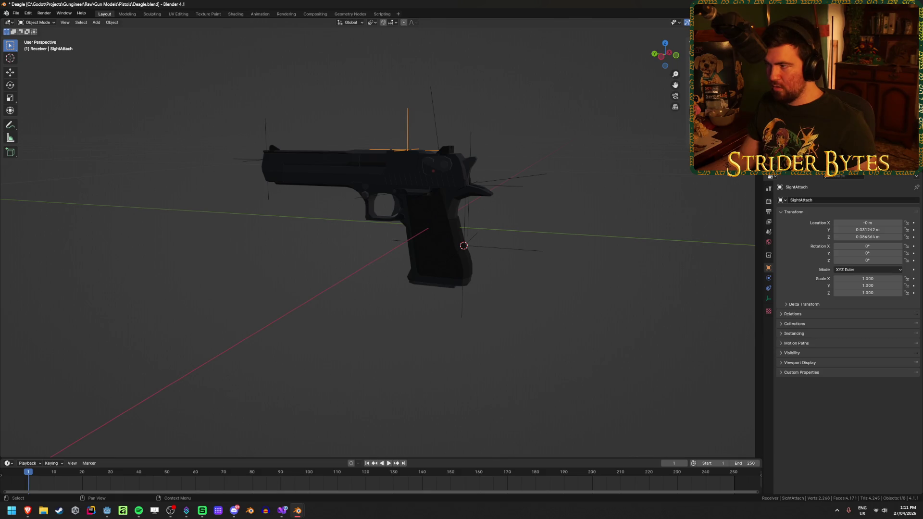
left_click(274, 261)
middle_click_drag(274, 262, 370, 294)
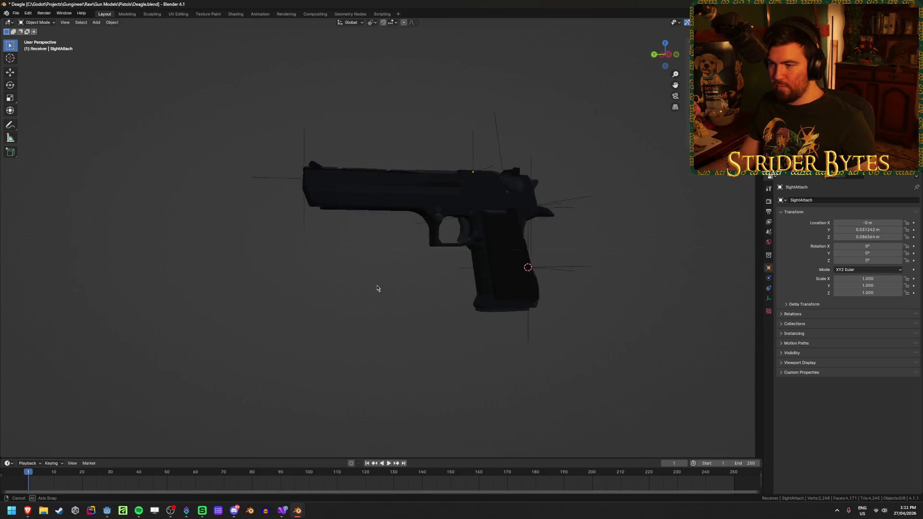
scroll(432, 249, "up", 5)
- Place the 3D cursor at the front of the Deagle_Receiver's frame
left_click(485, 207)
scroll(396, 246, "up", 3)
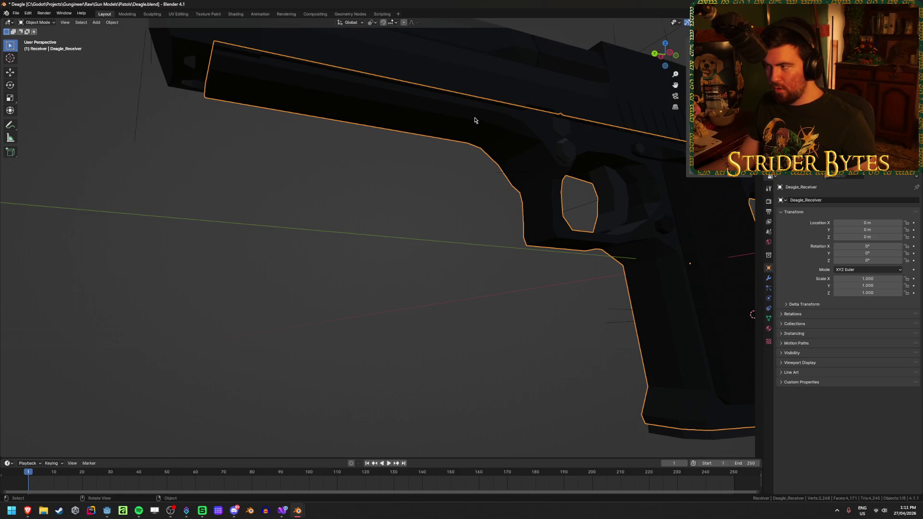
key("Tab")
mouse_move(450, 121)
middle_mouse_down()
mouse_move(552, 118)
mouse_move(625, 154)
middle_mouse_up()
key("ctrl+Tab")
left_click(620, 195)
right_click(624, 194)
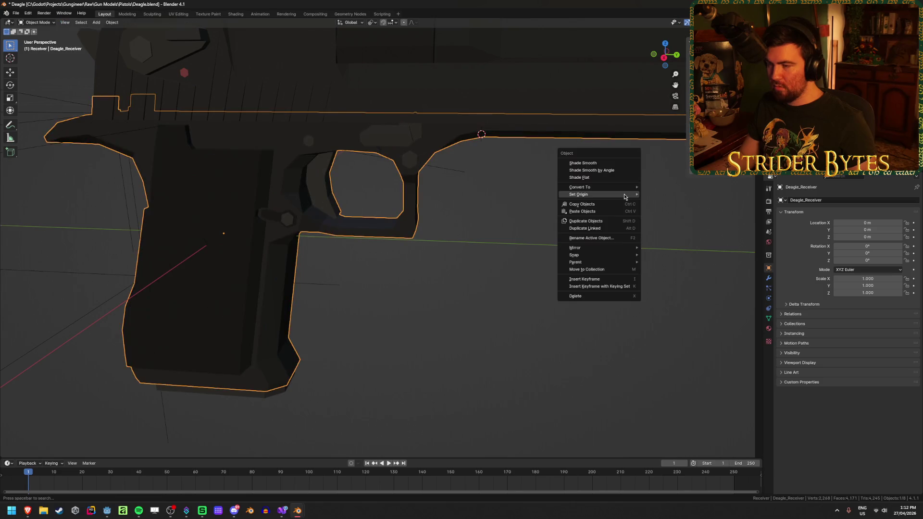
mouse_move(623, 194)
- Add an empty at the 3D cursor and scale it down small
key("shift+a")
mouse_move(500, 299)
left_click(540, 302)
middle_click_drag(540, 307, 433, 326)
scroll(432, 327, "down", 5)
key("s")
left_click(314, 282)
scroll(303, 298, "up", 4)
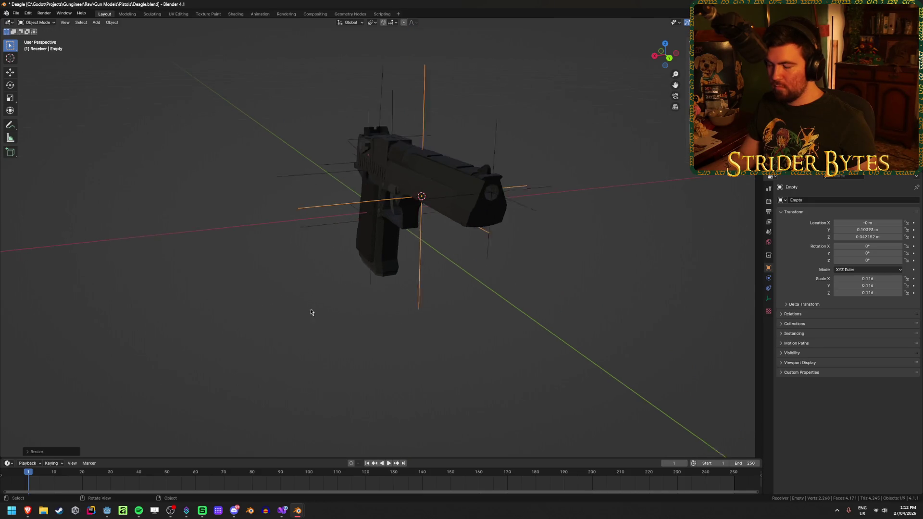
- Apply the empty's scale, rename it ForegripAttach, and save Deagle.blend
key("ctrl+a")
left_click(311, 324)
key("F2")
type("ForegripAttach")
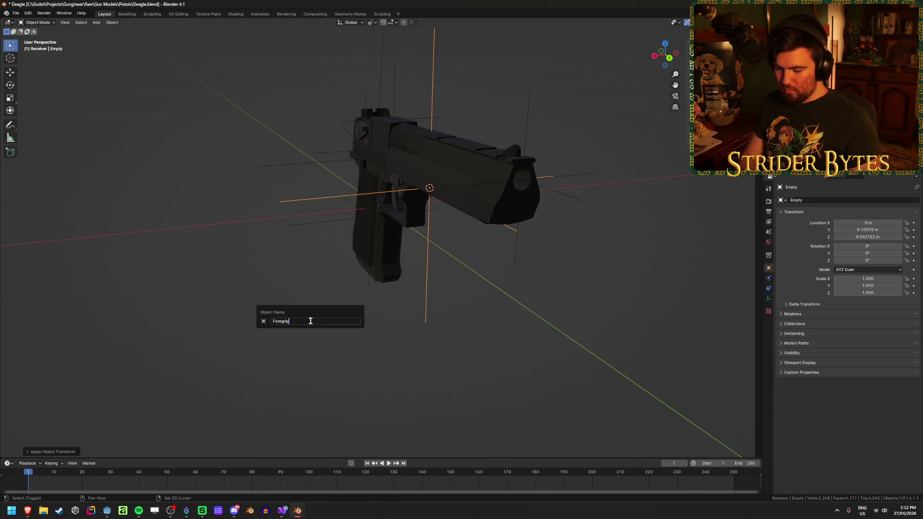
key("Return")
key("ctrl+s")
left_click(172, 265)
mouse_move(171, 266)
middle_mouse_down()
mouse_move(442, 265)
mouse_move(415, 230)
middle_mouse_up()
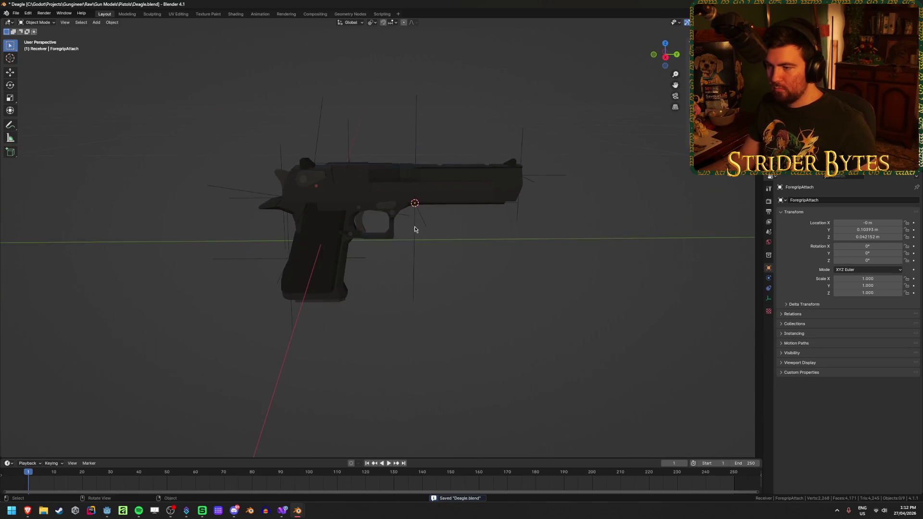
- Parent the ForegripAttach and BarrelAttach empties to Deagle_Receiver
left_click(506, 354)
mouse_move(506, 354)
middle_mouse_down()
mouse_move(402, 336)
mouse_move(448, 339)
middle_mouse_up()
scroll(416, 368, "up", 2)
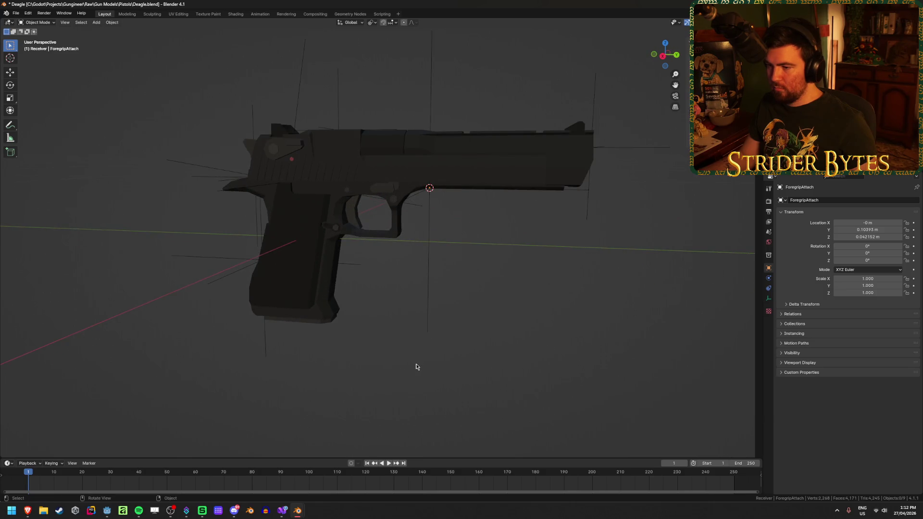
left_click(428, 288)
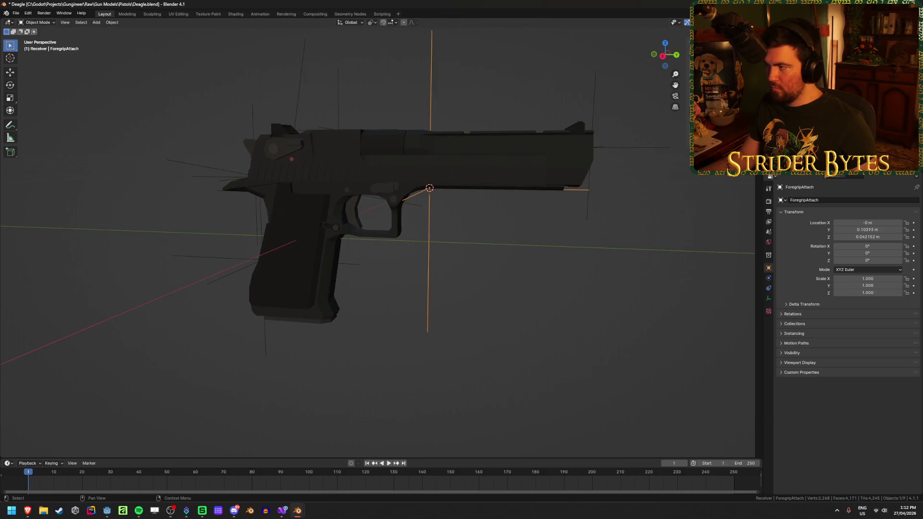
key("shift+bracketleft")
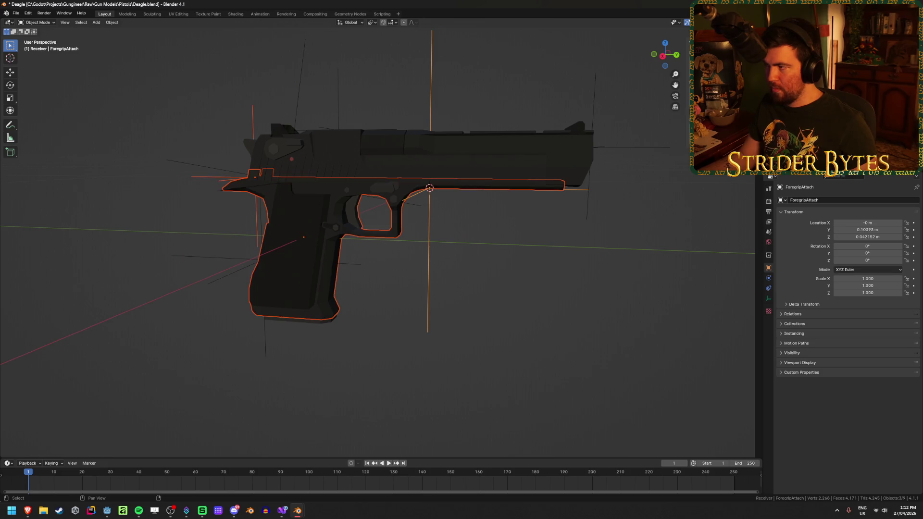
left_click(255, 177)
key("shift+bracketright")
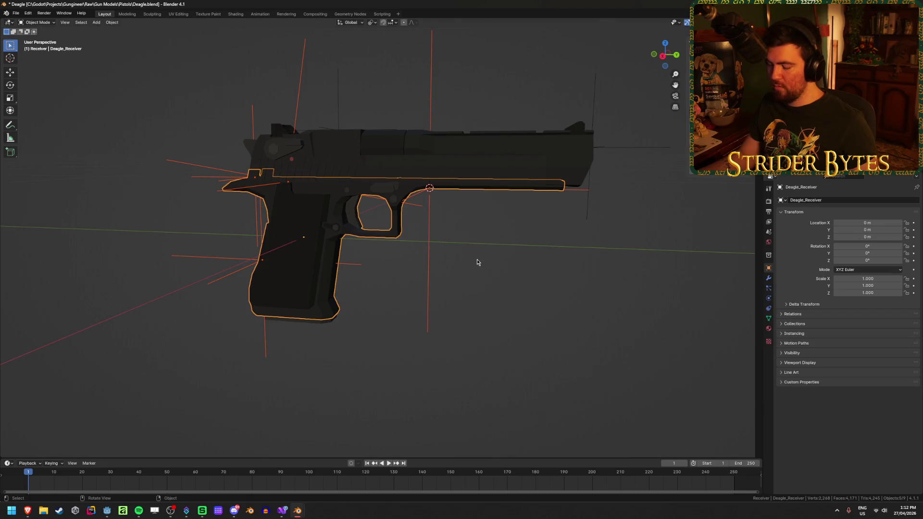
key("ctrl+p")
left_click(477, 259)
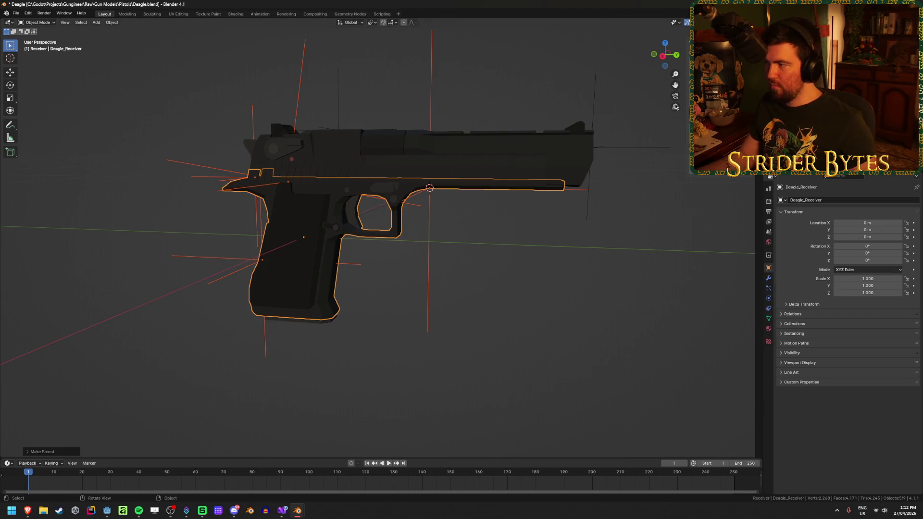
- Parent the barrel's attach empties to Deagle_Barrel
key("alt+a")
left_click(480, 154)
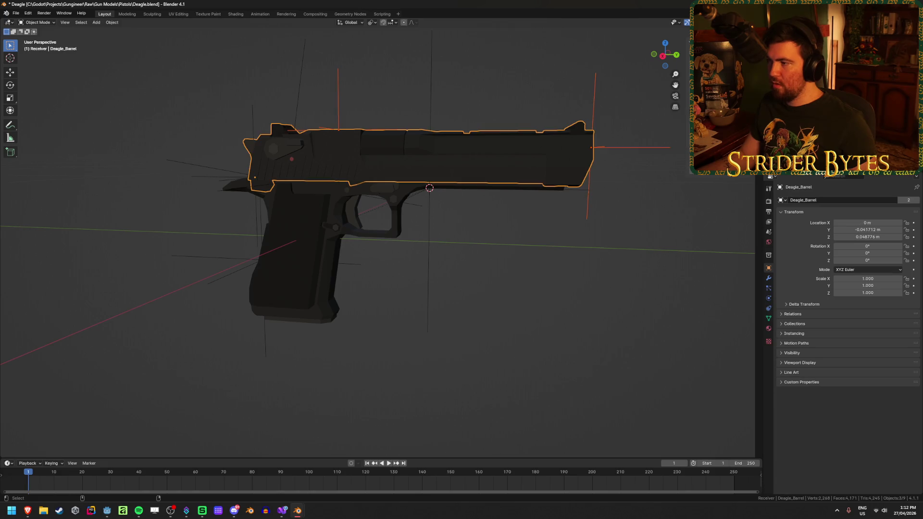
key("ctrl+p")
left_click(573, 262)
- Apply scale to every object in the scene, then deselect all
key("a")
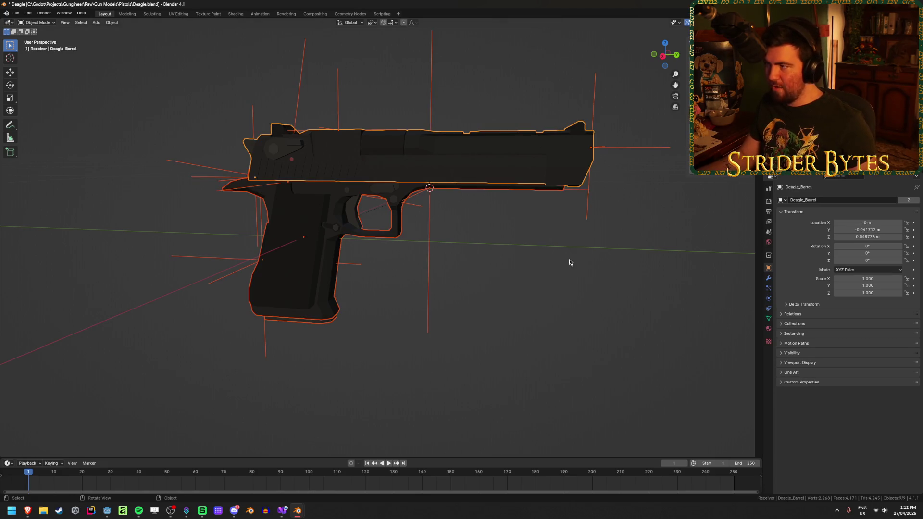
right_click(565, 262)
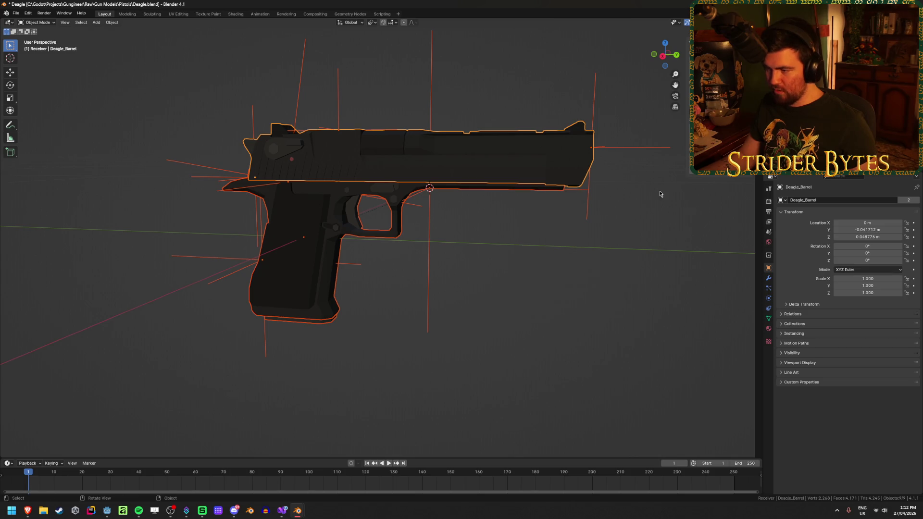
key("ctrl+a")
left_click(627, 260)
left_click(522, 328)
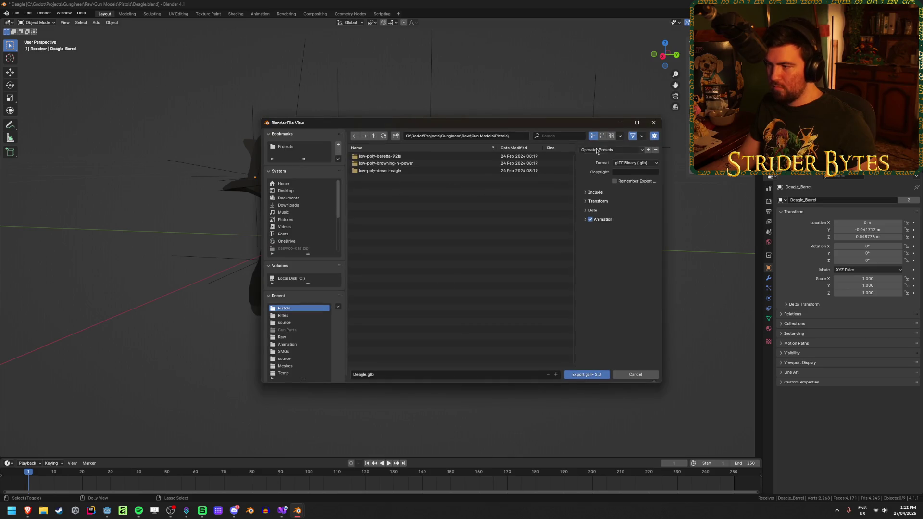
- Export Receiver_Deagle.glb into Meshes/GunParts with the saved glTF preset
left_click(610, 150)
left_click(608, 171)
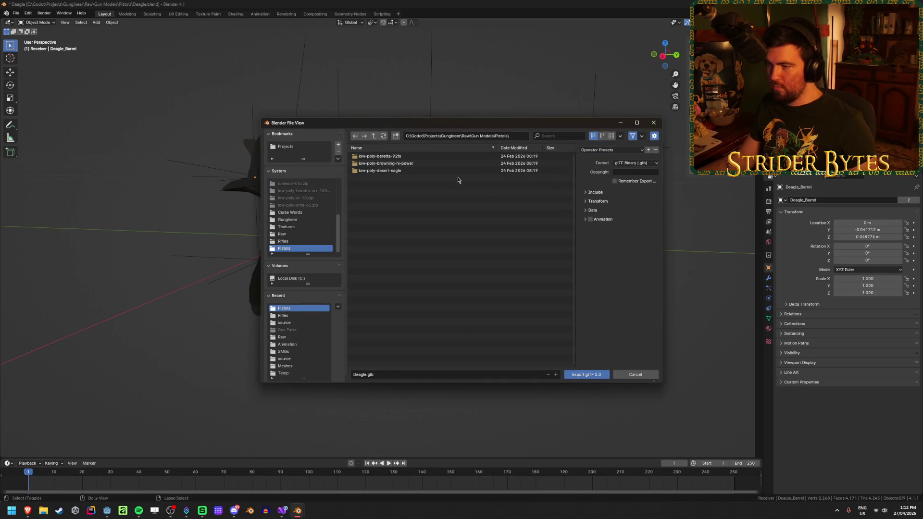
left_click(374, 137)
left_click(374, 137)
left_click(374, 137)
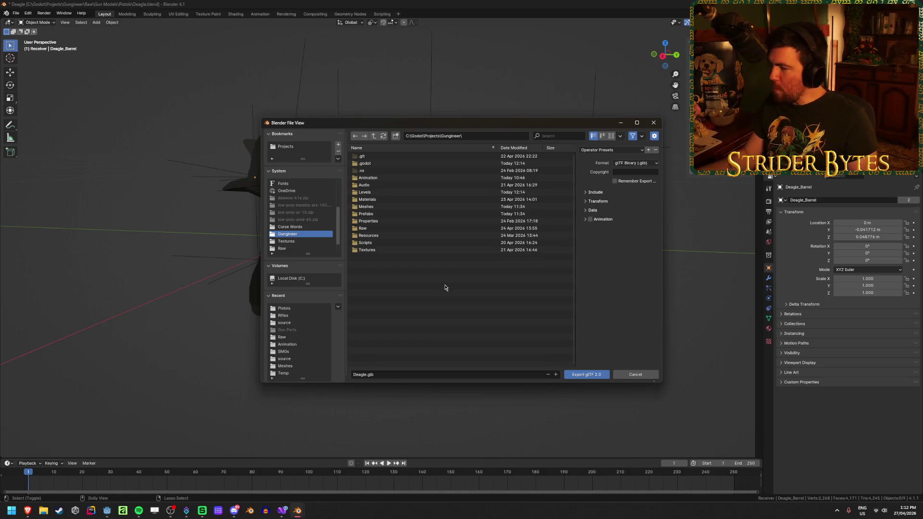
double_click(380, 206)
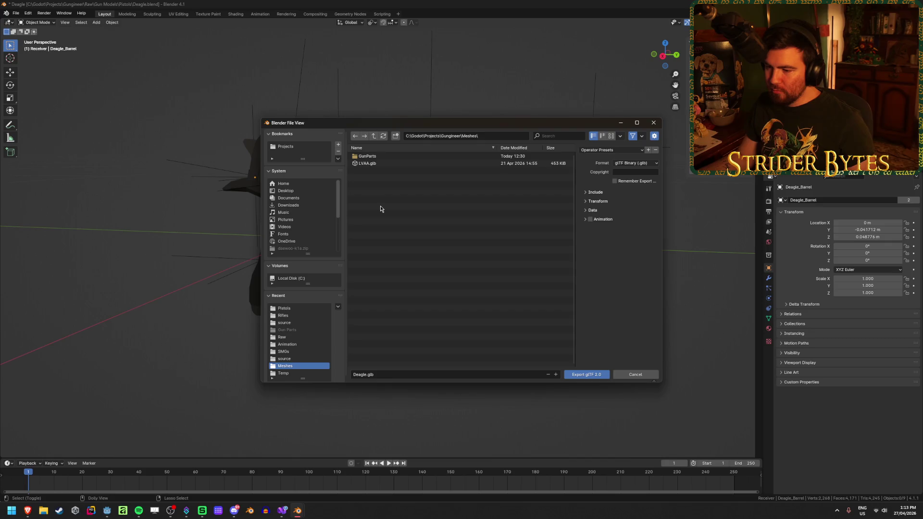
double_click(383, 157)
left_click(355, 375)
type("Rece")
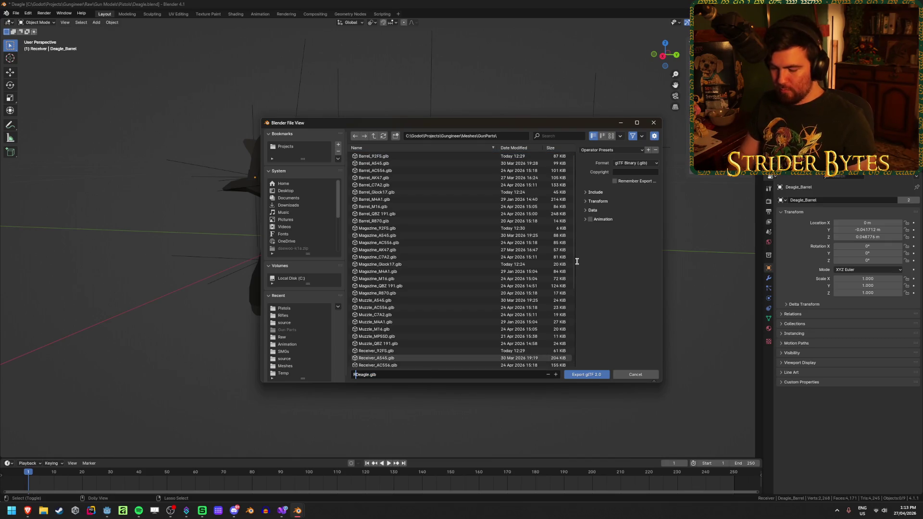
type("iver_")
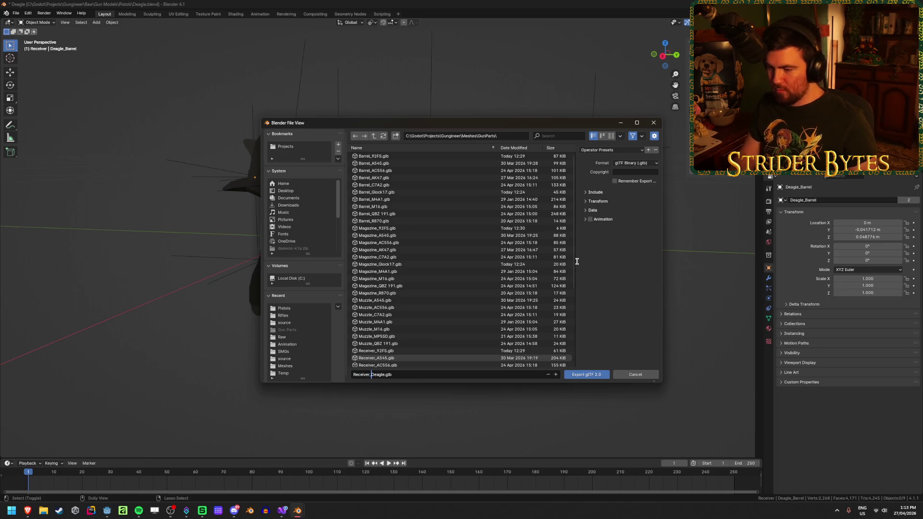
key("Return")
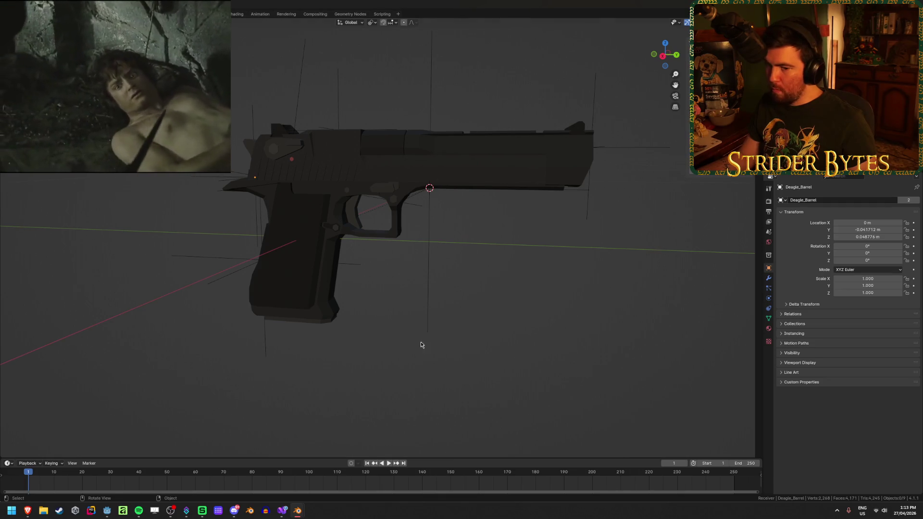
- Export the barrel as Barrel_Deagle.glb with the same settings
key("F3")
key("Return")
left_click(358, 374)
left_click(371, 375)
left_click_drag(371, 374, 353, 374)
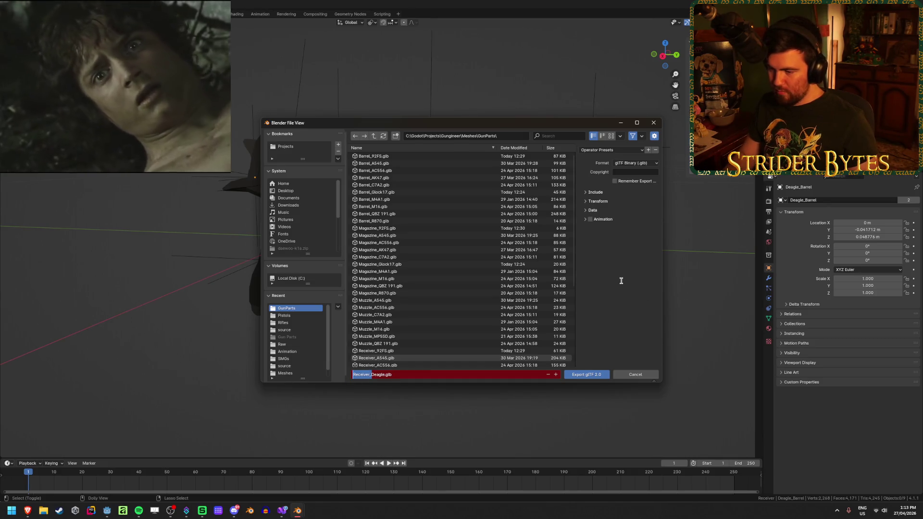
key("BackSpace")
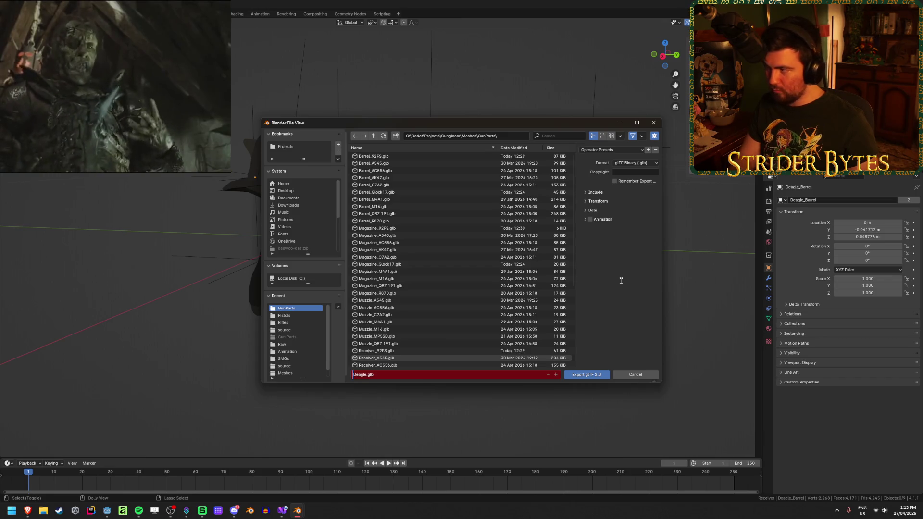
type("Barrel_")
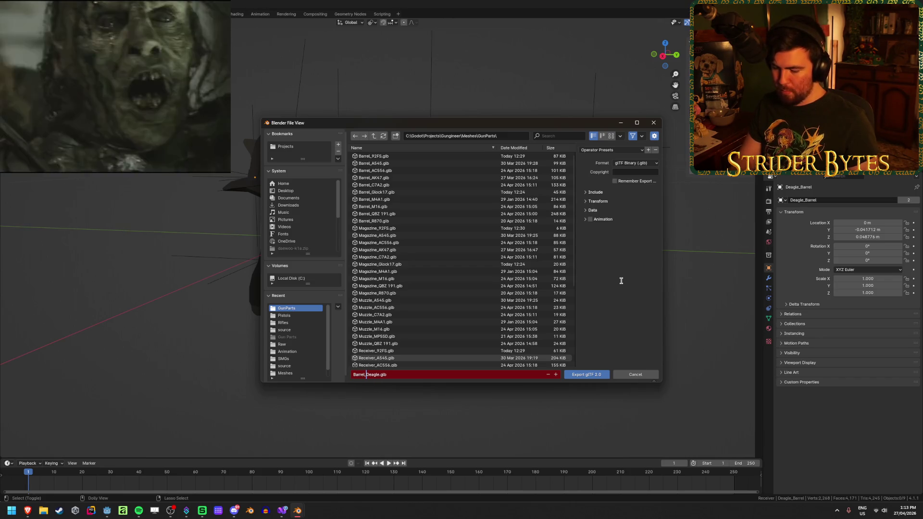
key("Return")
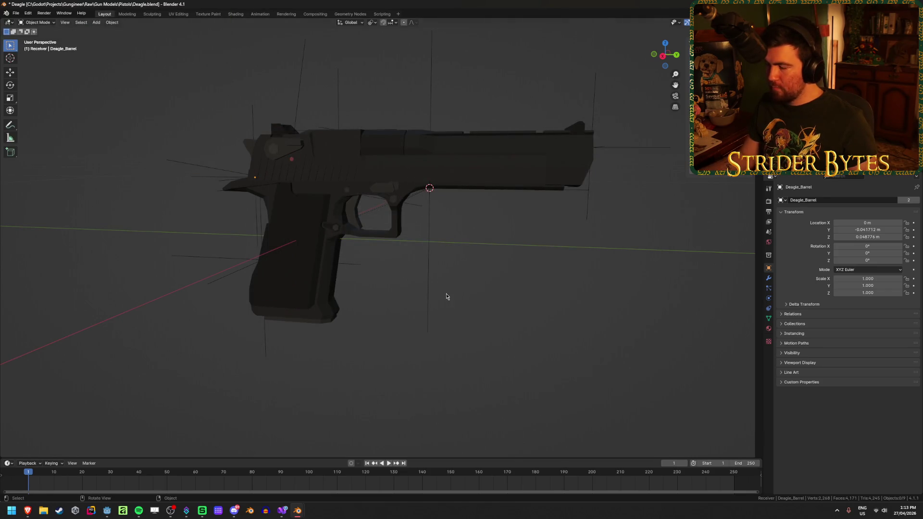
- Export the magazine as Magazine_Deagle.glb and save the blend file
key("shift+r")
left_click(370, 374)
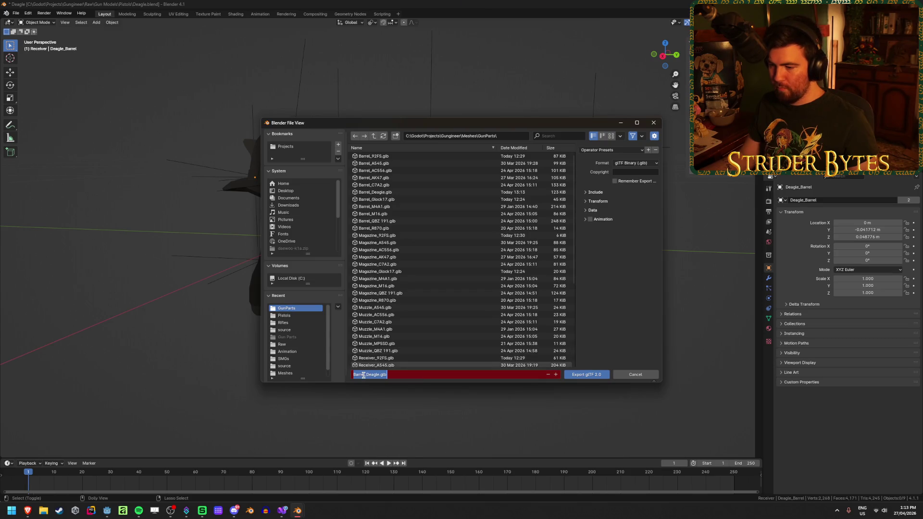
left_click_drag(364, 374, 348, 373)
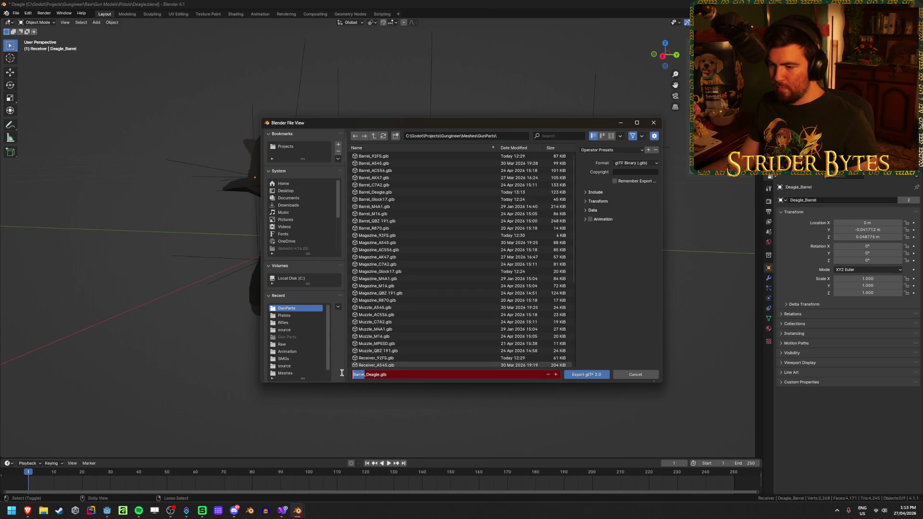
type("Magaz")
type("ine")
key("Return")
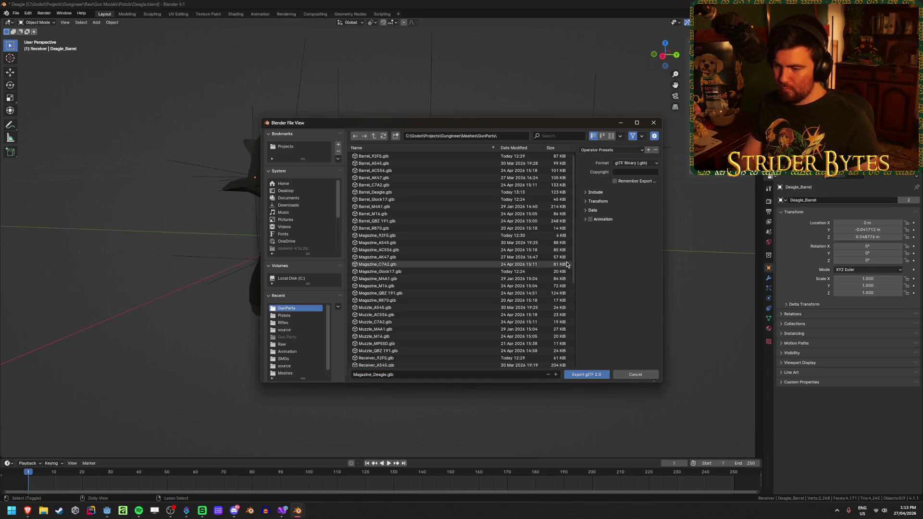
key("ctrl+s")
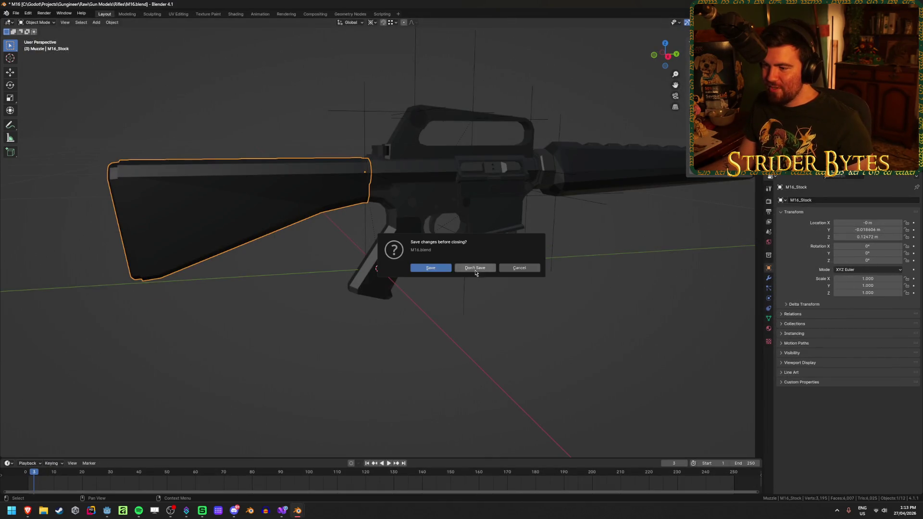
- Close M16 without saving and save the opened Beretta 92fs file
left_click(470, 272)
mouse_move(460, 276)
middle_mouse_down()
mouse_move(354, 325)
mouse_move(550, 362)
mouse_move(498, 362)
middle_mouse_up()
left_click(550, 360)
key("ctrl+s")
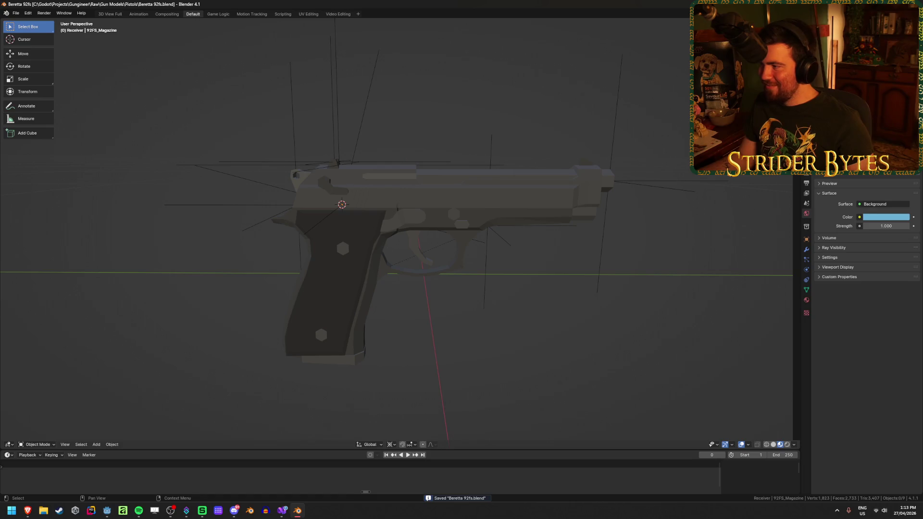
- Snap the 3D cursor to an edge loop on the receiver's grip
left_click(231, 344)
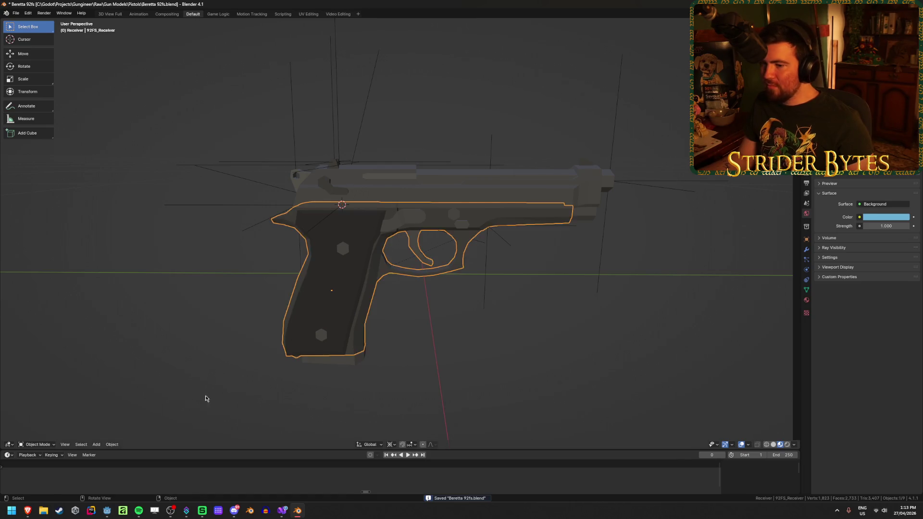
middle_click_drag(201, 397, 313, 338)
key("Tab")
scroll(461, 265, "up", 5)
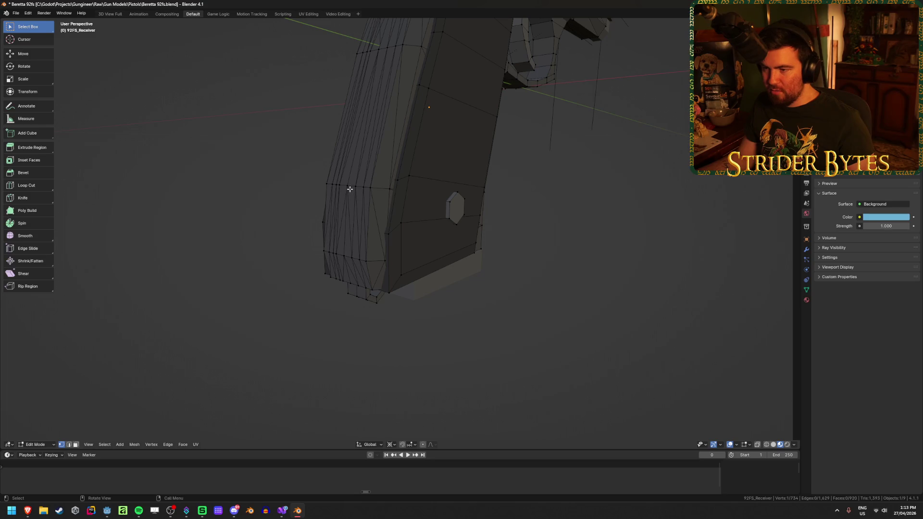
left_click(351, 205, "alt")
middle_click_drag(350, 205, 426, 221)
key("shift+s")
left_click(443, 265)
mouse_move(443, 266)
middle_mouse_down()
mouse_move(521, 301)
mouse_move(506, 305)
middle_mouse_up()
key("Tab")
- Add a Plain Axes empty at the grip and shrink it to about a fifth
key("shift+a")
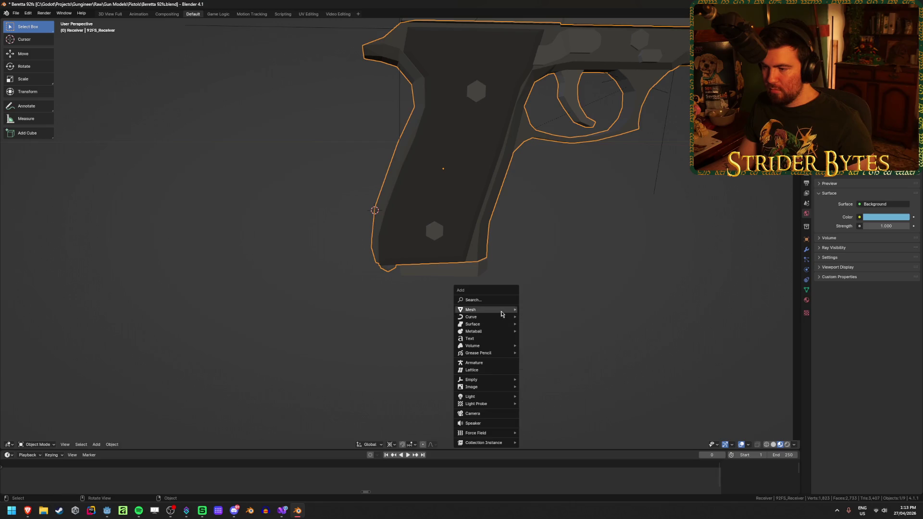
mouse_move(502, 314)
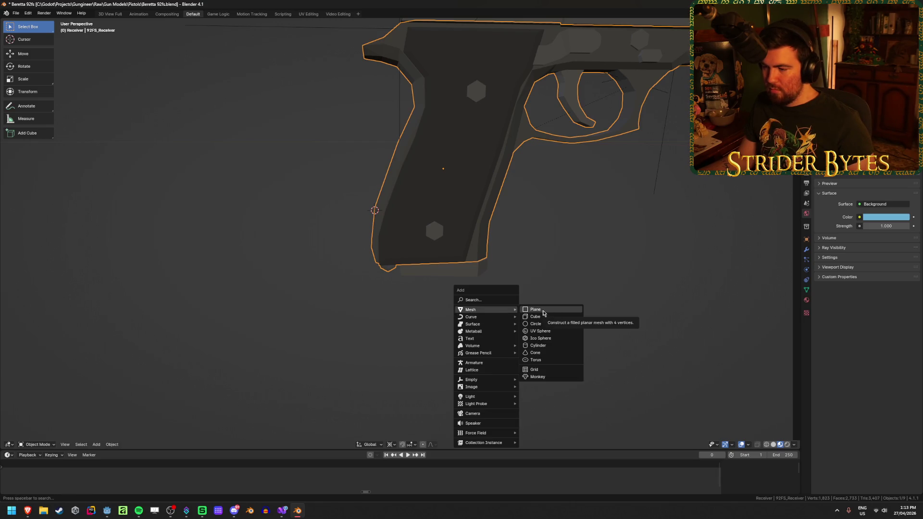
mouse_move(481, 382)
left_click(539, 379)
scroll(362, 336, "down", 10)
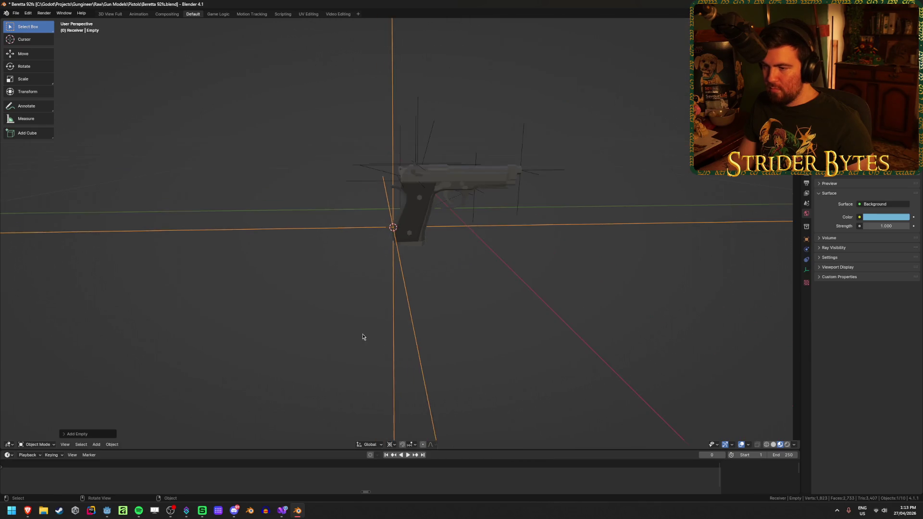
key("s")
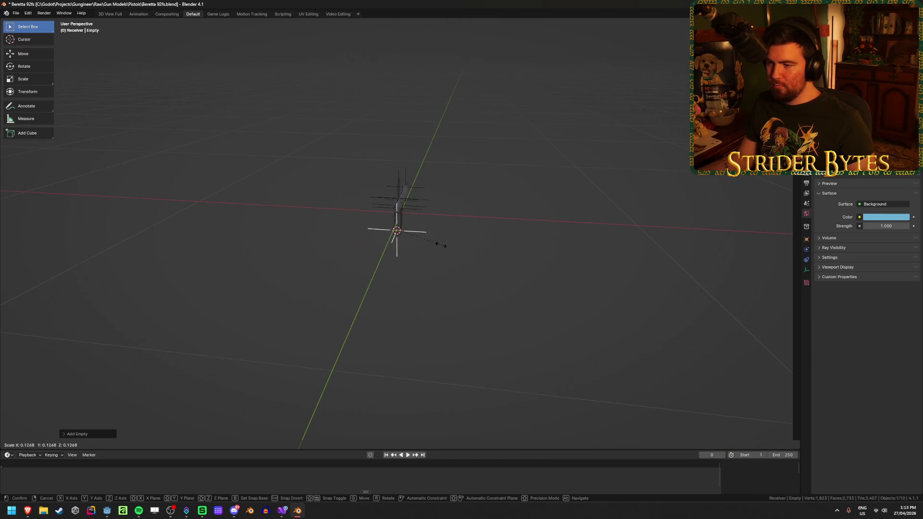
left_click(431, 244)
- Apply the empty's scale and rename it StockAttach
scroll(454, 281, "up", 4)
key("ctrl+a")
left_click(457, 297)
scroll(543, 283, "up", 2)
key("F2")
type("Stock")
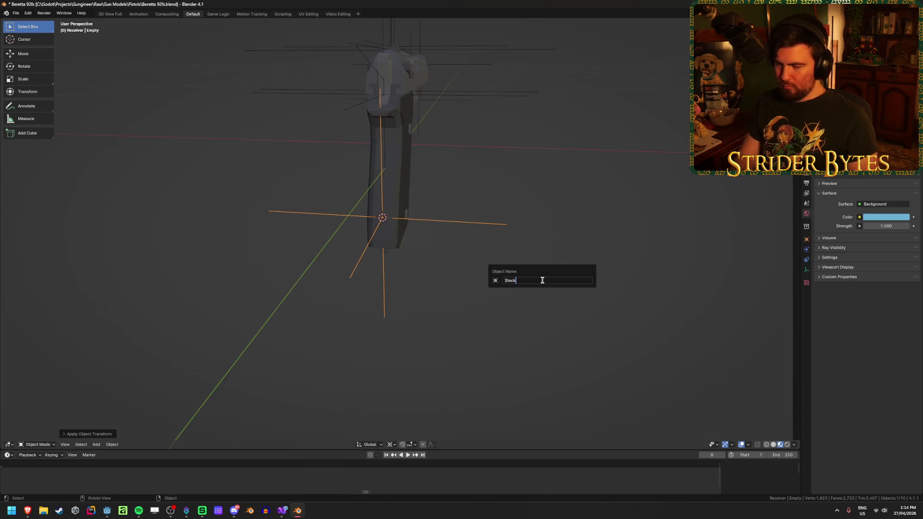
type("Attach")
key("Return")
- Parent StockAttach to the 92FS receiver and save the Beretta file
left_click(405, 182, "shift")
key("ctrl+p")
left_click(405, 181)
mouse_move(405, 182)
middle_mouse_down()
mouse_move(479, 309)
mouse_move(492, 354)
middle_mouse_up()
left_click(492, 354)
key("ctrl+s")
scroll(415, 324, "up", 2)
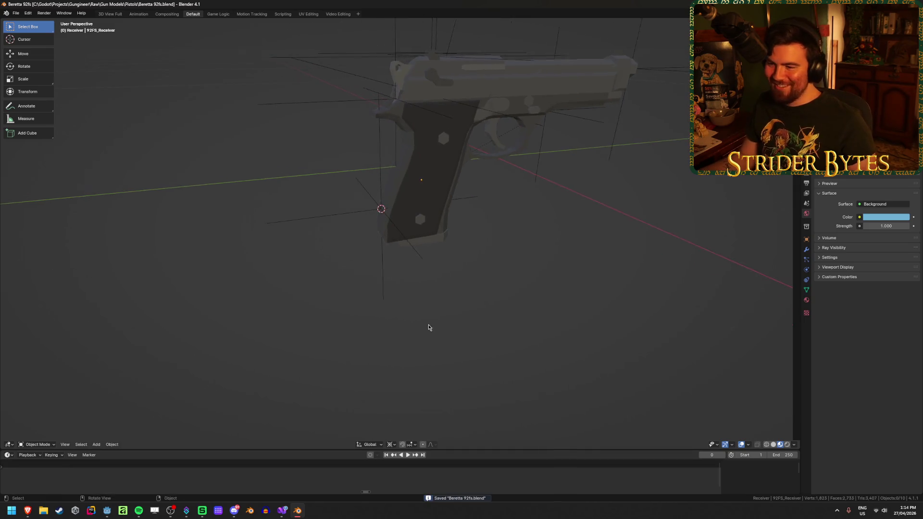
middle_click_drag(426, 325, 410, 300)
left_click(500, 198)
mouse_move(500, 197)
middle_mouse_down()
mouse_move(498, 222)
mouse_move(413, 309)
mouse_move(557, 323)
middle_mouse_up()
key("ctrl+s")
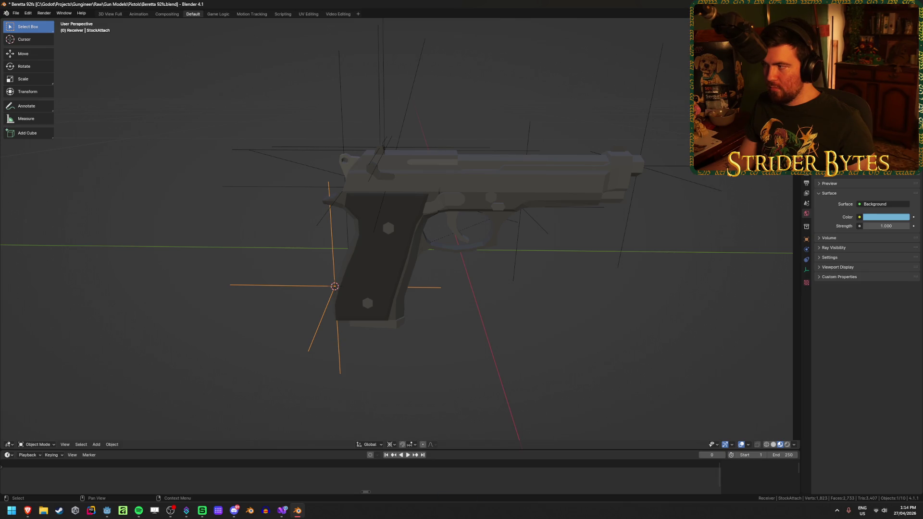
- Re-export with the saved preset over Meshes/GunParts/Receiver_92FS.glb and save the blend file
left_click(570, 311)
key("ctrl+e")
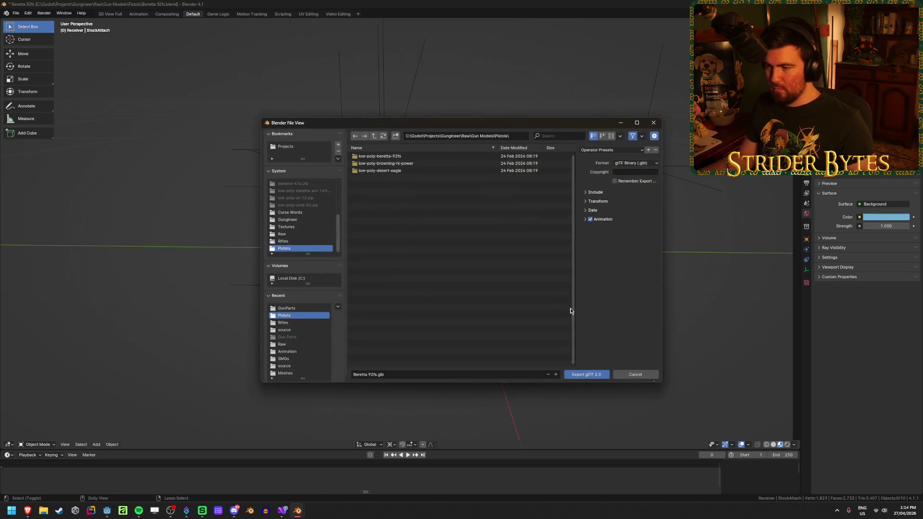
triple_click(374, 136)
left_click(611, 149)
left_click(608, 169)
double_click(412, 206)
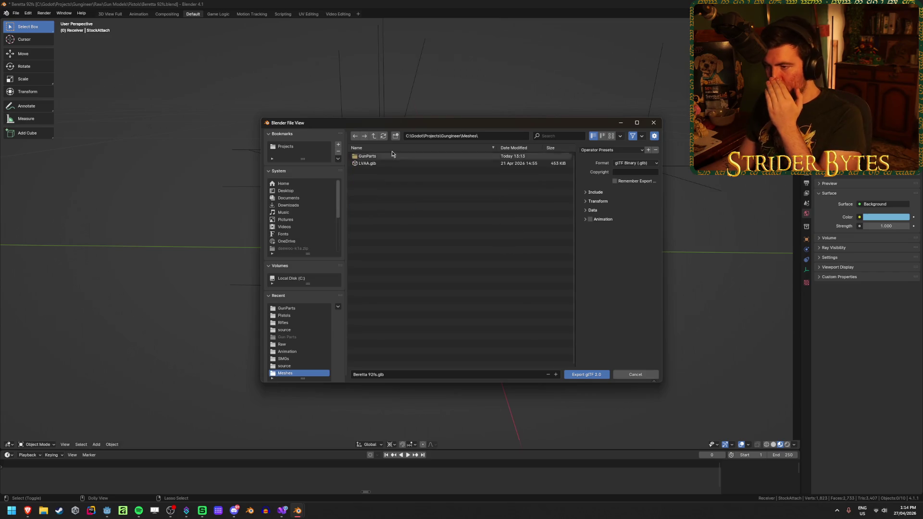
double_click(387, 156)
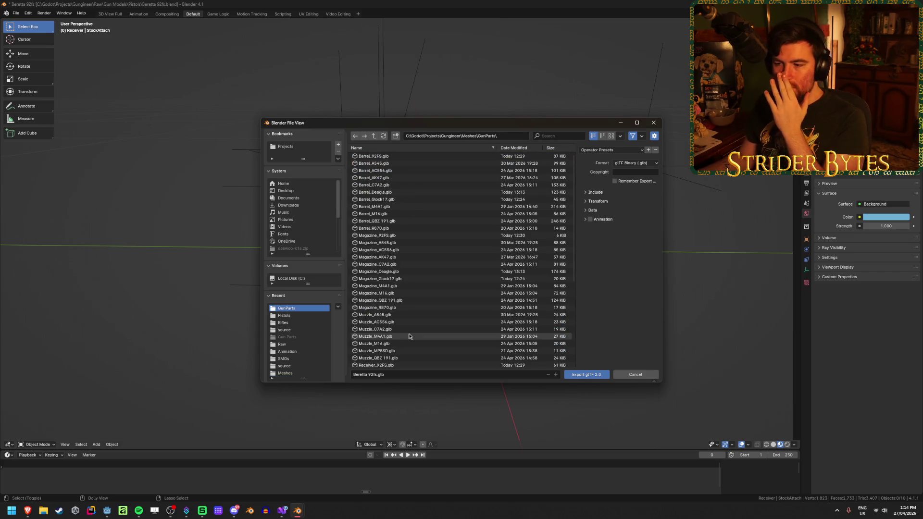
scroll(409, 331, "down", 5)
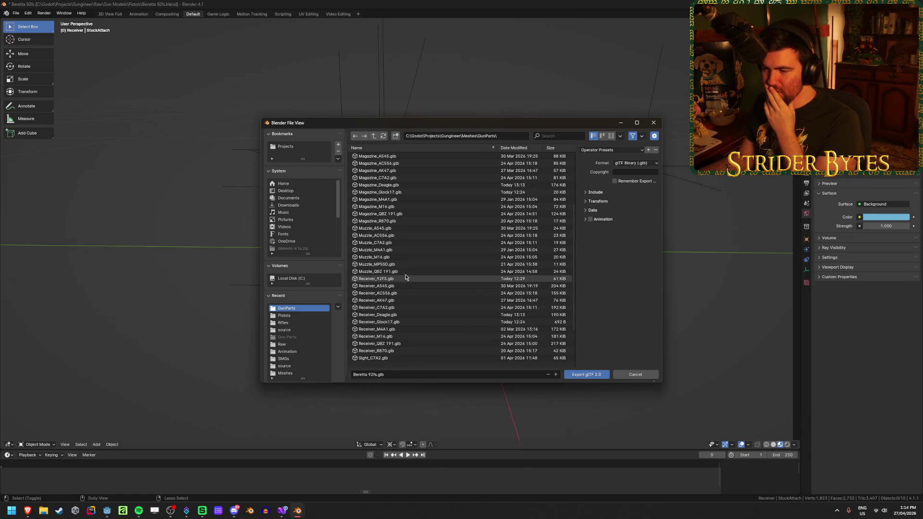
left_click(404, 279)
left_click(586, 375)
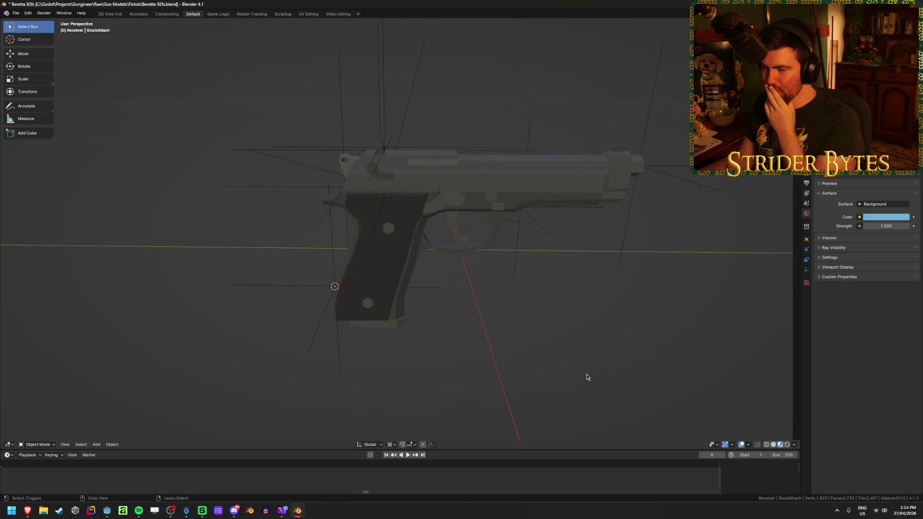
key("ctrl+s")
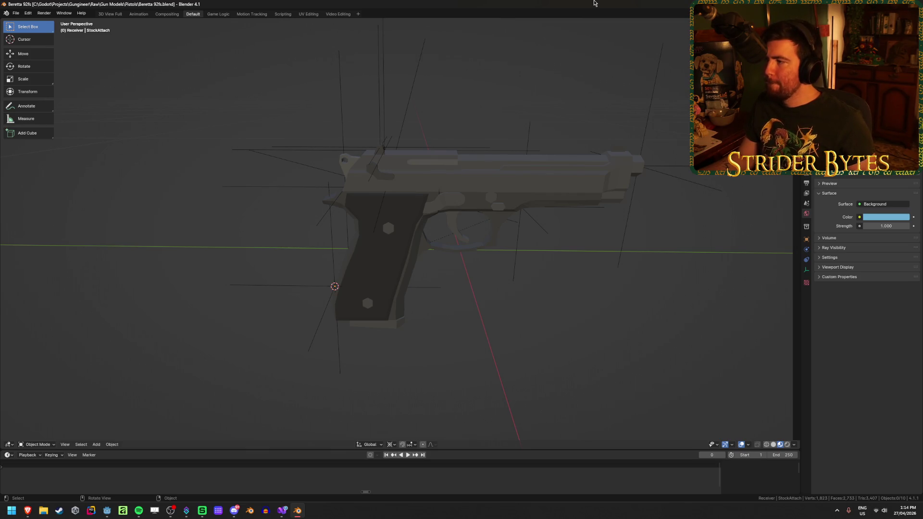
key("alt+Tab")
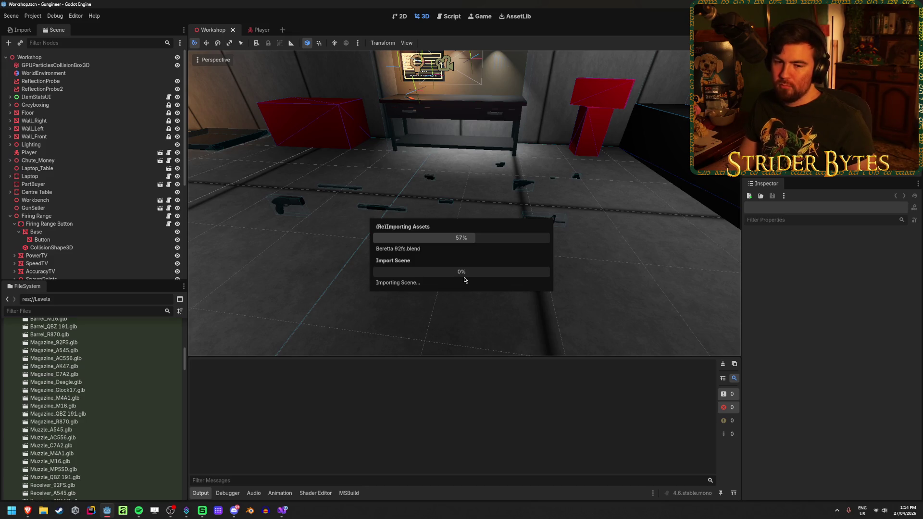
- Orbit Godot's Workshop viewport over the reimported gun parts, then return to the Sketchfab collection
right_click_drag(461, 280, 459, 279)
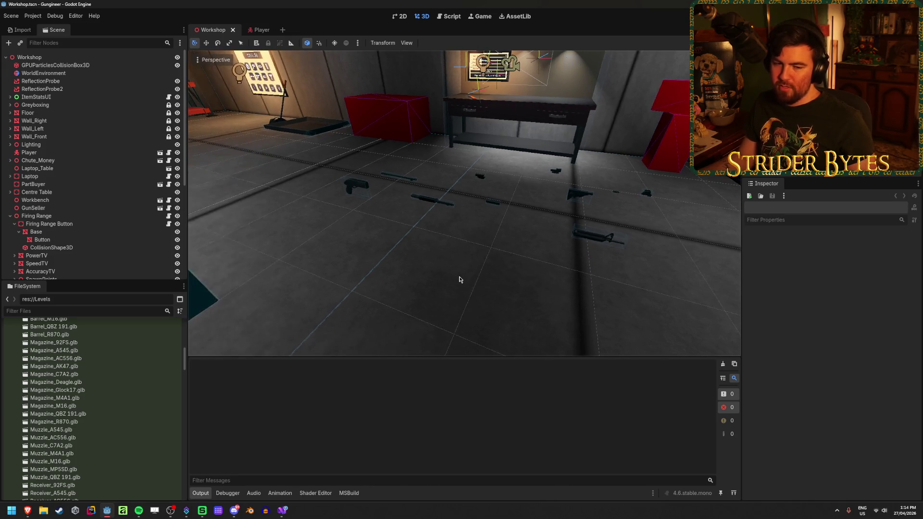
right_click_drag(426, 319, 408, 317)
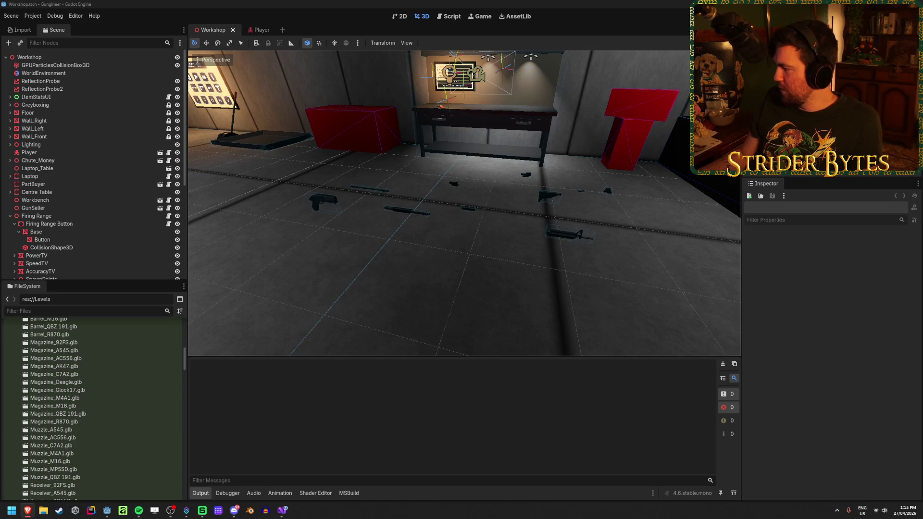
key("alt+Tab")
scroll(462, 251, "down", 10)
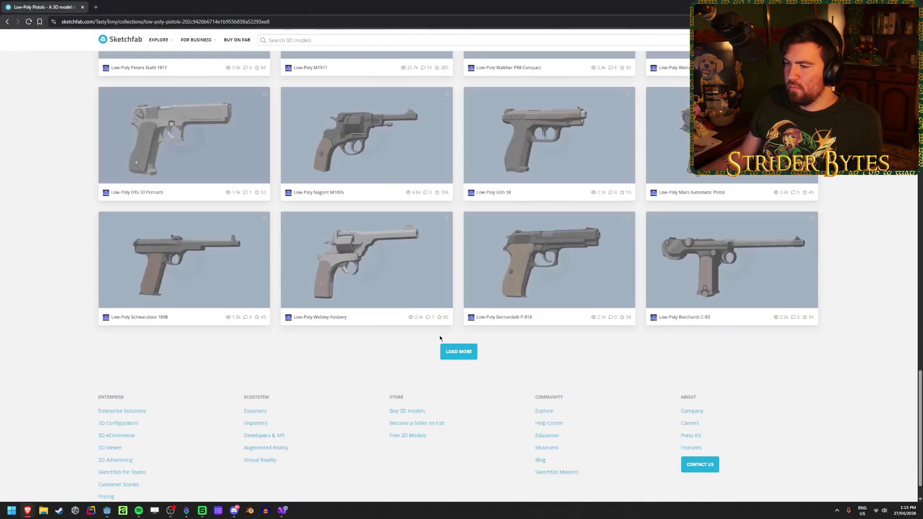
- Open Walther P38, Beretta M1951, Browning Hi-Power and Webley MK1 pages in tabs, viewing the Webley
left_click(456, 352)
scroll(458, 335, "down", 5)
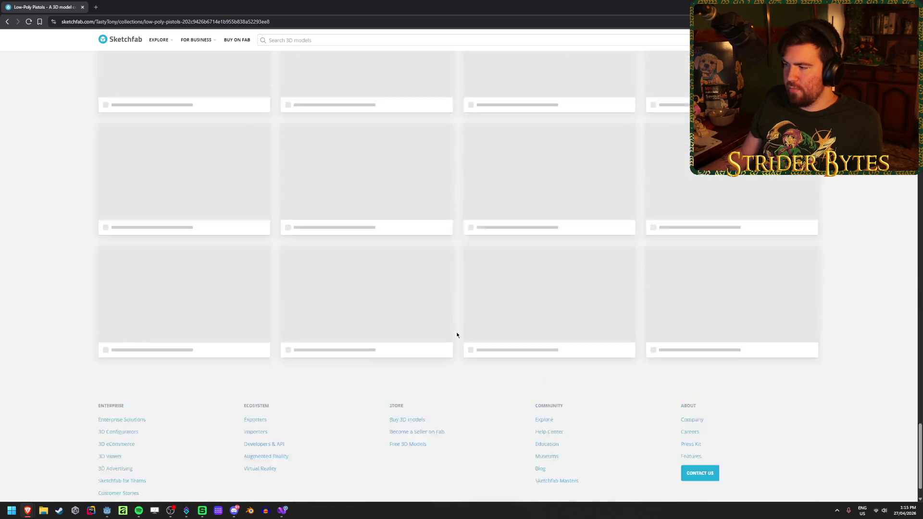
scroll(457, 335, "up", 1)
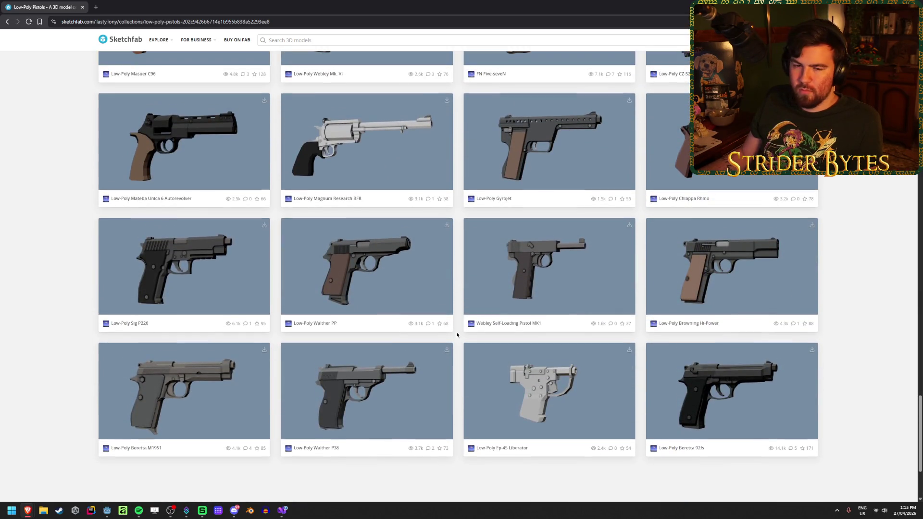
scroll(456, 335, "down", 1)
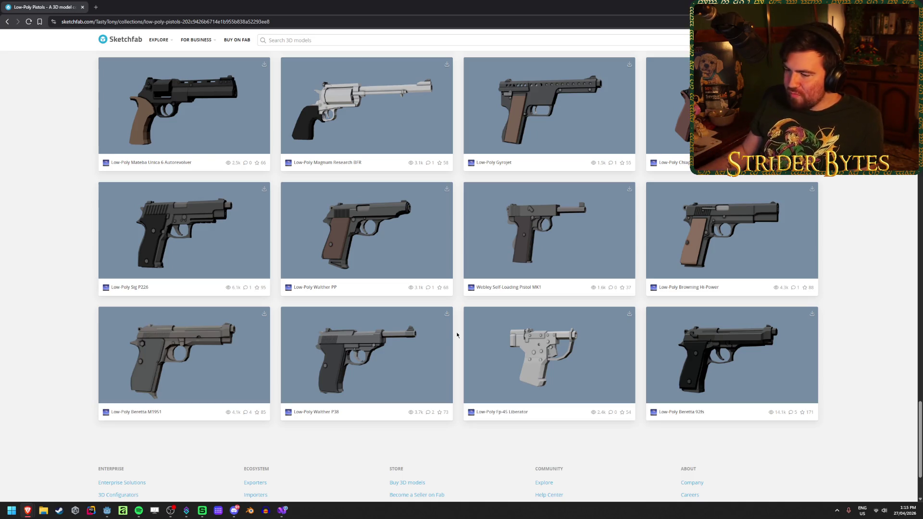
middle_click(377, 349)
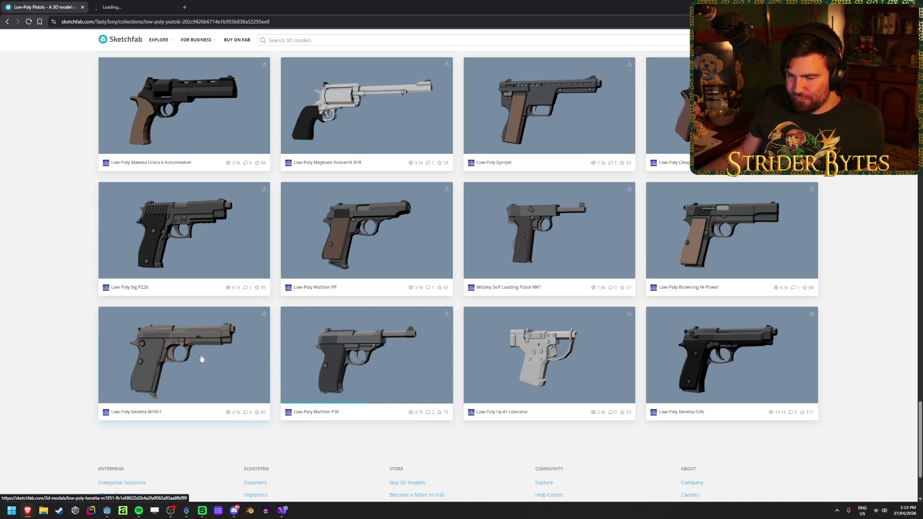
middle_click(135, 421)
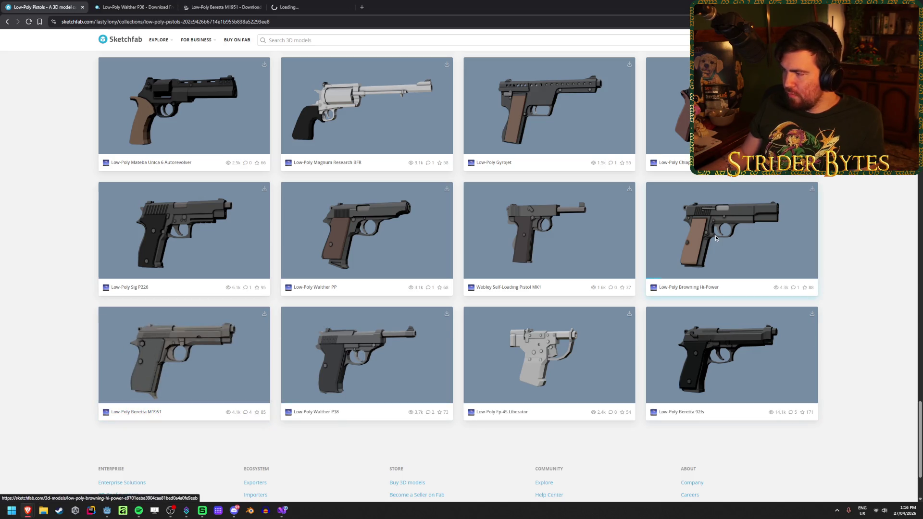
middle_click(704, 252)
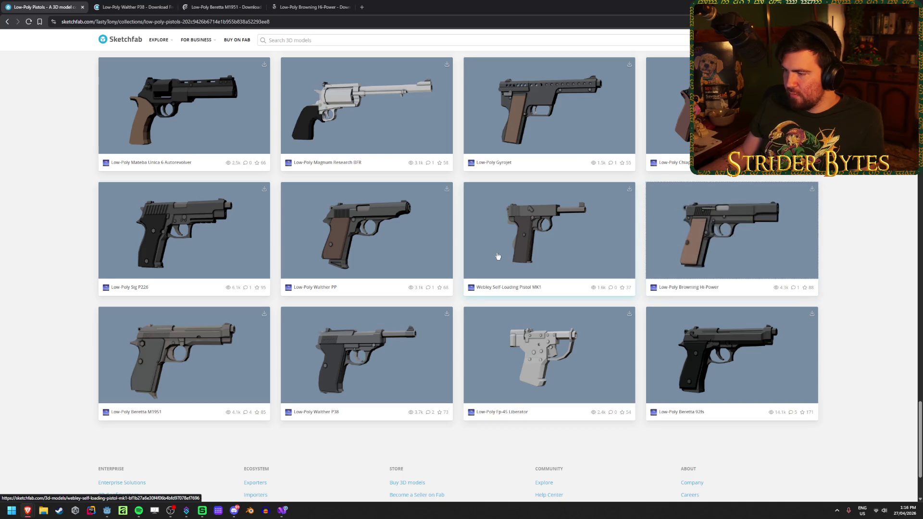
middle_click(553, 246)
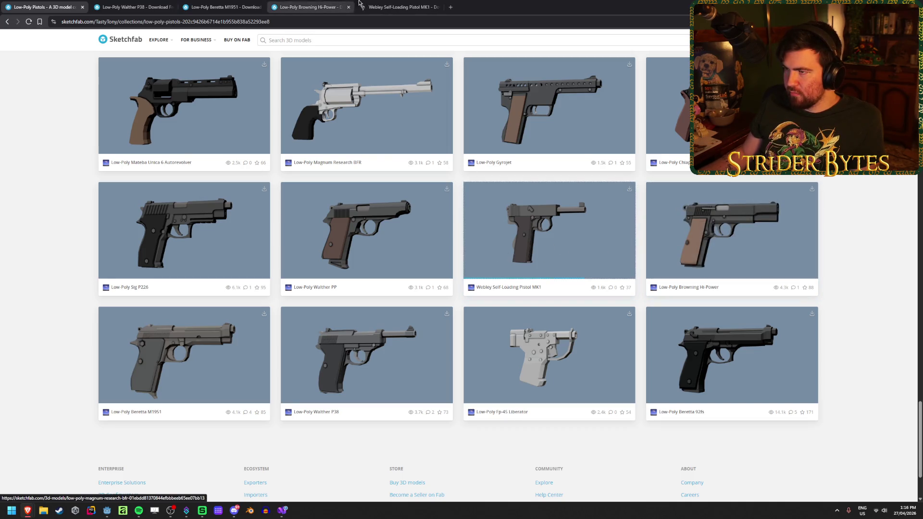
left_click(392, 4)
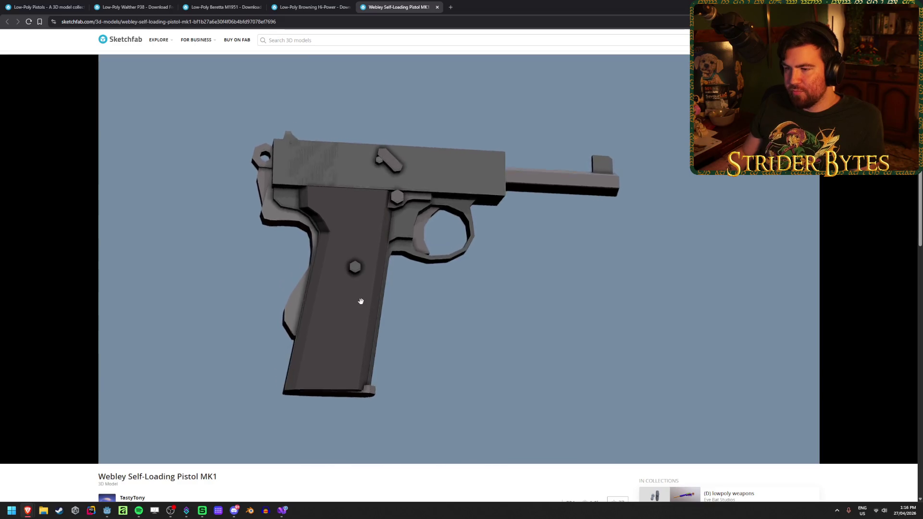
- Inspect the Webley MK1 model from several angles, then close its page
mouse_move(346, 299)
left_mouse_down()
mouse_move(354, 315)
mouse_move(394, 269)
mouse_move(434, 257)
mouse_move(350, 284)
mouse_move(339, 276)
mouse_move(423, 268)
mouse_move(326, 311)
mouse_move(489, 311)
mouse_move(468, 334)
mouse_move(480, 325)
mouse_move(460, 321)
mouse_move(431, 295)
mouse_move(432, 305)
mouse_move(452, 289)
mouse_move(448, 305)
mouse_move(445, 275)
left_mouse_up()
mouse_move(445, 259)
left_mouse_down()
mouse_move(439, 268)
mouse_move(453, 287)
mouse_move(444, 315)
mouse_move(434, 293)
left_mouse_up()
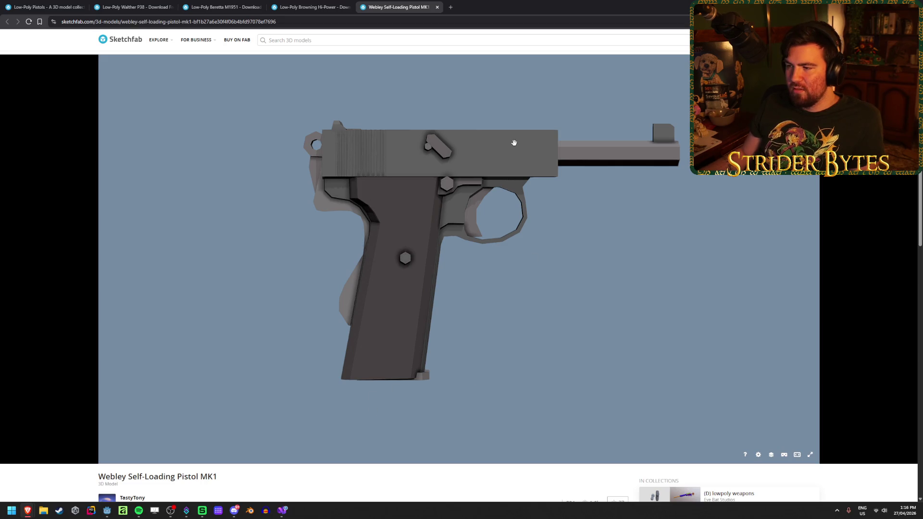
mouse_move(382, 232)
left_mouse_down()
mouse_move(527, 264)
mouse_move(590, 266)
left_mouse_up()
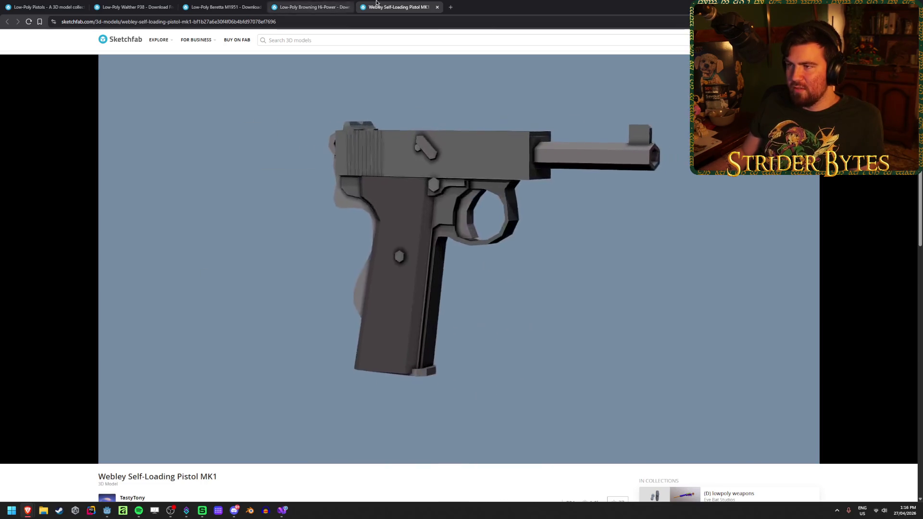
key("ctrl+w")
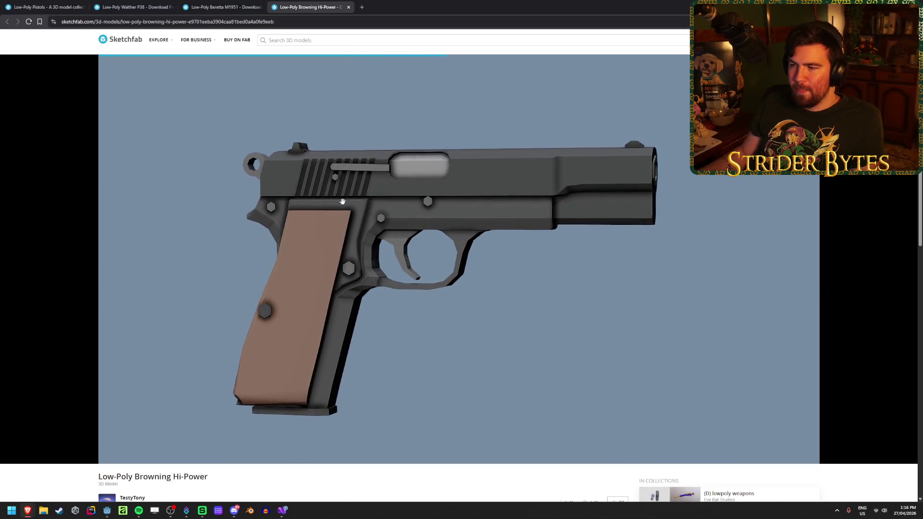
- Look over the Walther P38 model and bring up its download options
key("ctrl+shift+Tab")
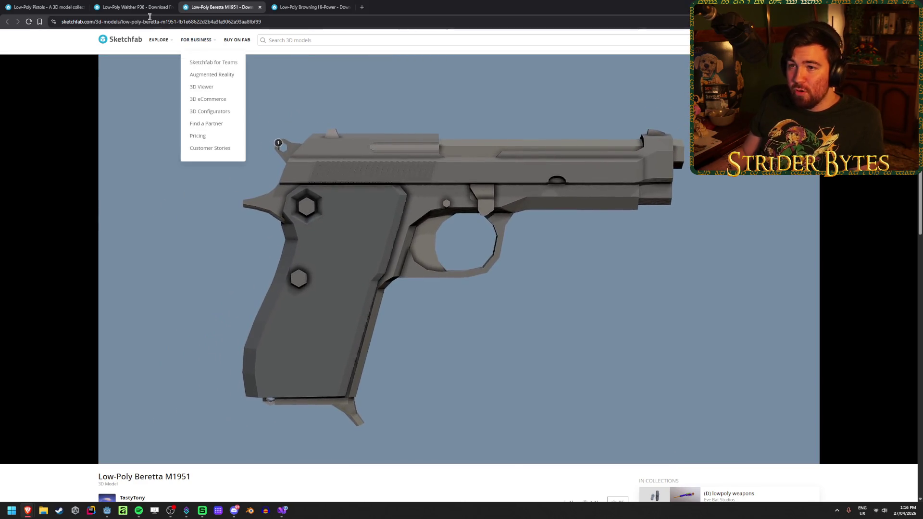
left_click(122, 3)
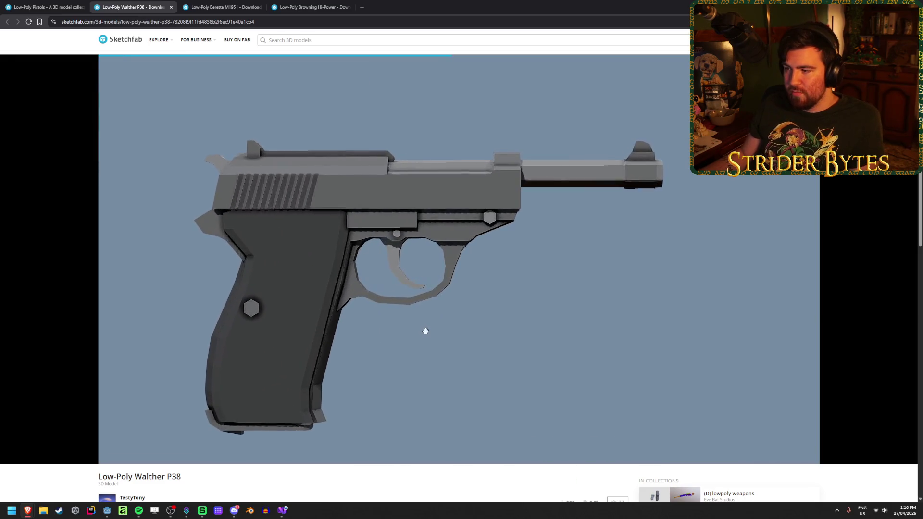
mouse_move(418, 323)
left_mouse_down()
mouse_move(336, 367)
mouse_move(358, 374)
mouse_move(488, 330)
mouse_move(354, 292)
mouse_move(404, 336)
mouse_move(395, 348)
mouse_move(398, 387)
mouse_move(405, 324)
mouse_move(383, 406)
mouse_move(385, 375)
mouse_move(396, 369)
left_mouse_up()
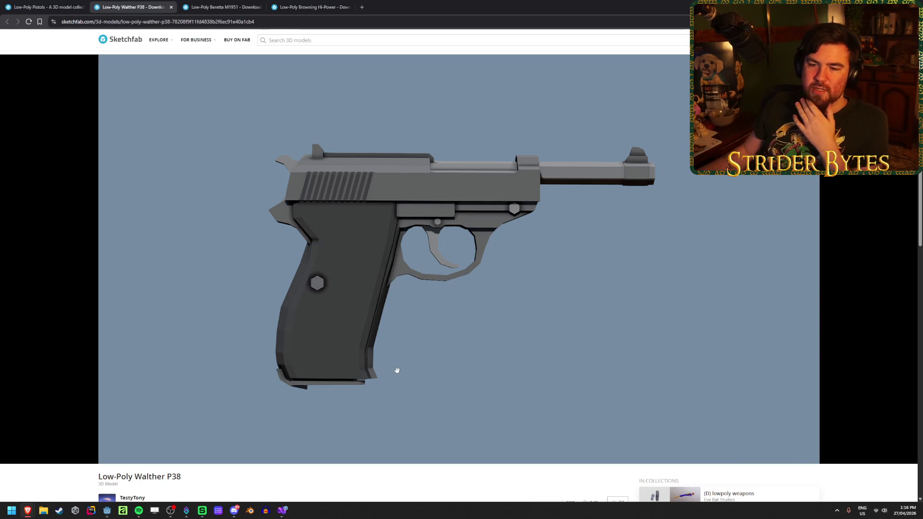
scroll(321, 490, "down", 4)
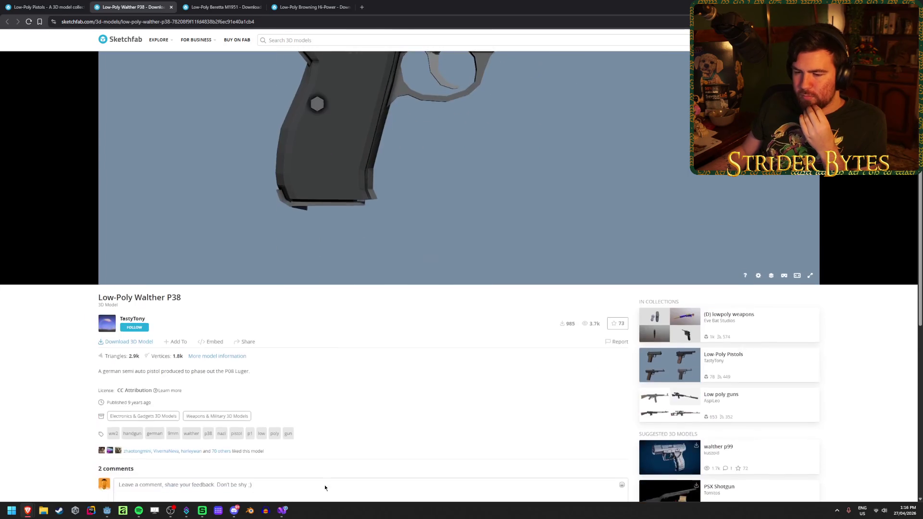
scroll(313, 409, "up", 2)
scroll(325, 408, "up", 3)
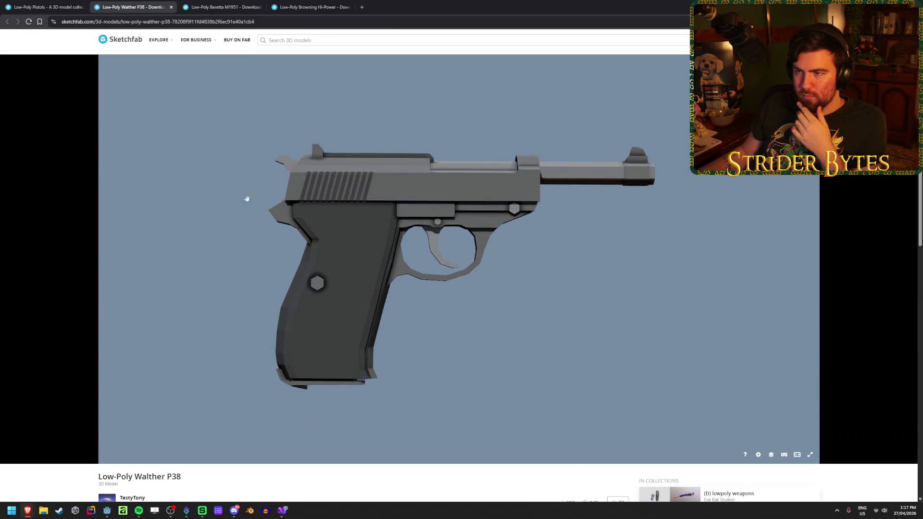
scroll(300, 440, "down", 4)
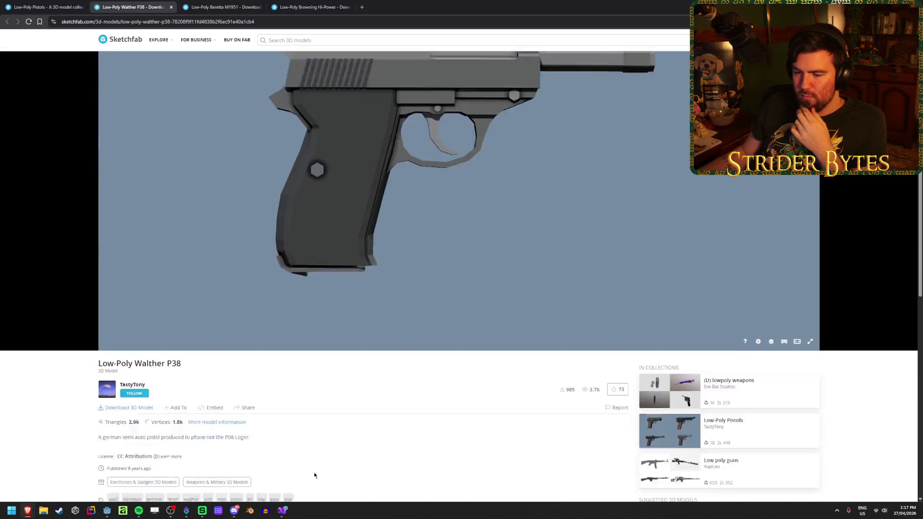
left_click(125, 341)
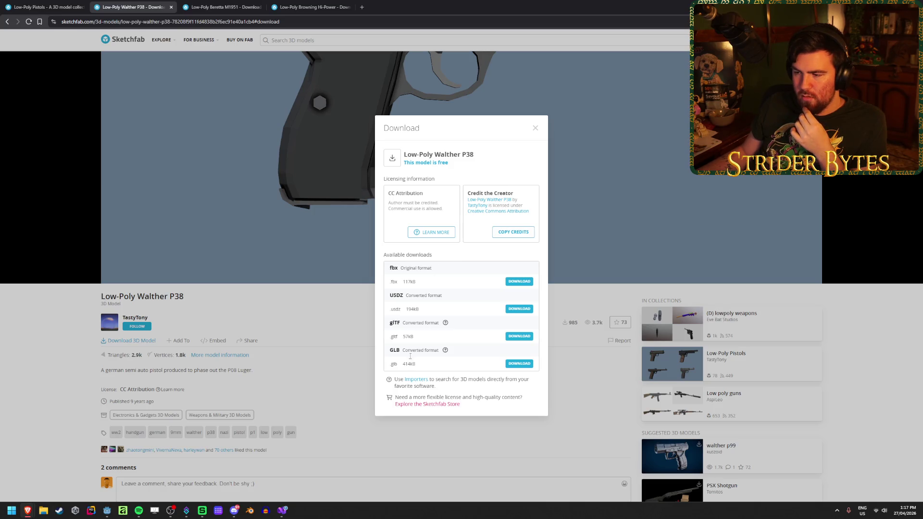
- Download the Walther P38 GLB into the Gun Models\Pistols folder
left_click_drag(425, 365, 438, 350)
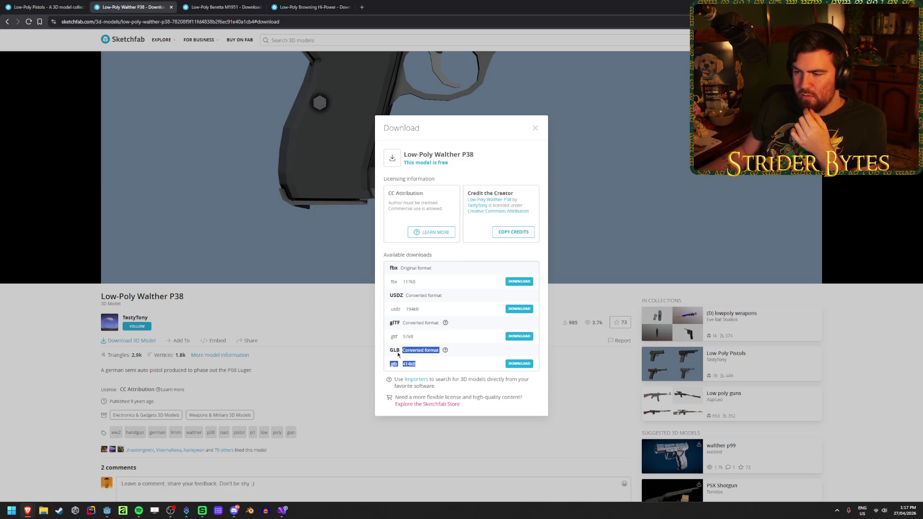
left_click(463, 354)
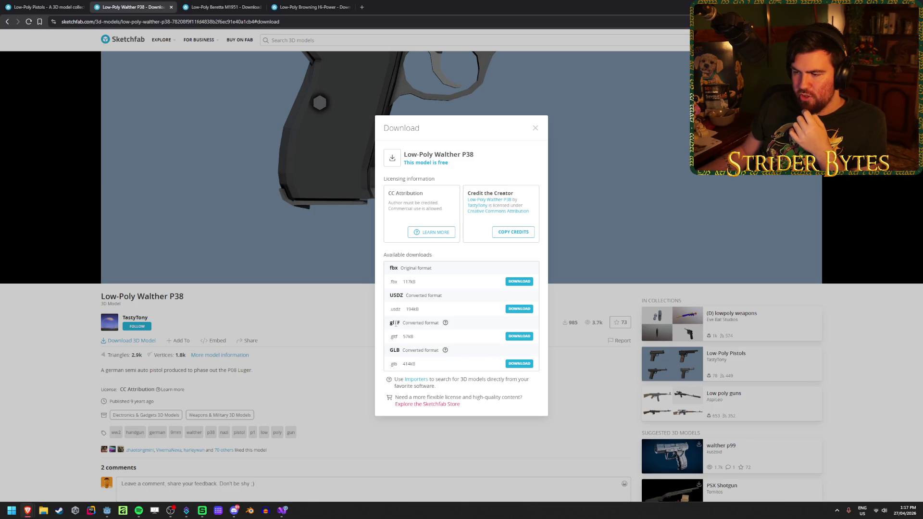
left_click(509, 364)
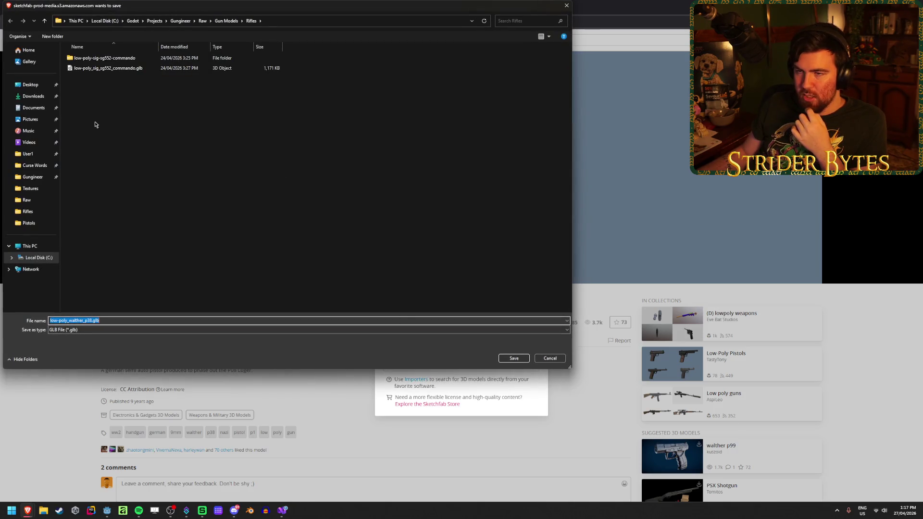
left_click_drag(176, 7, 256, 67)
left_click(306, 81)
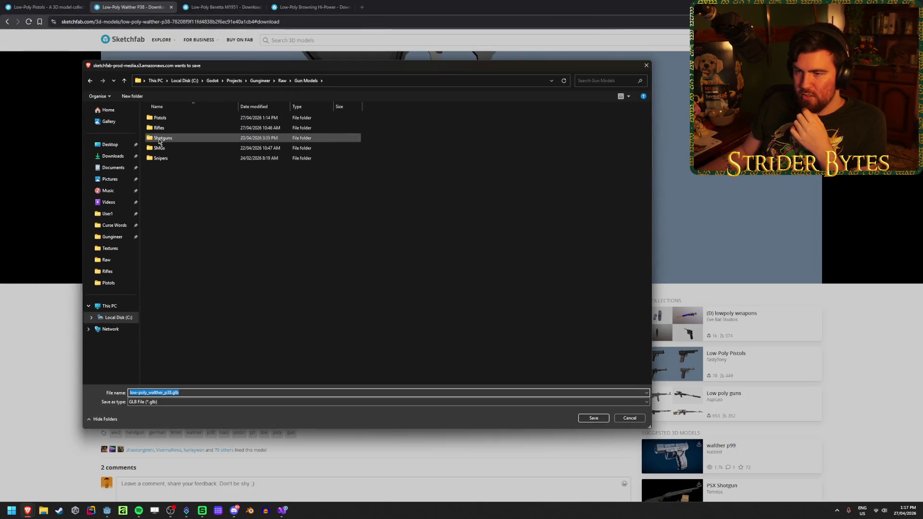
double_click(161, 118)
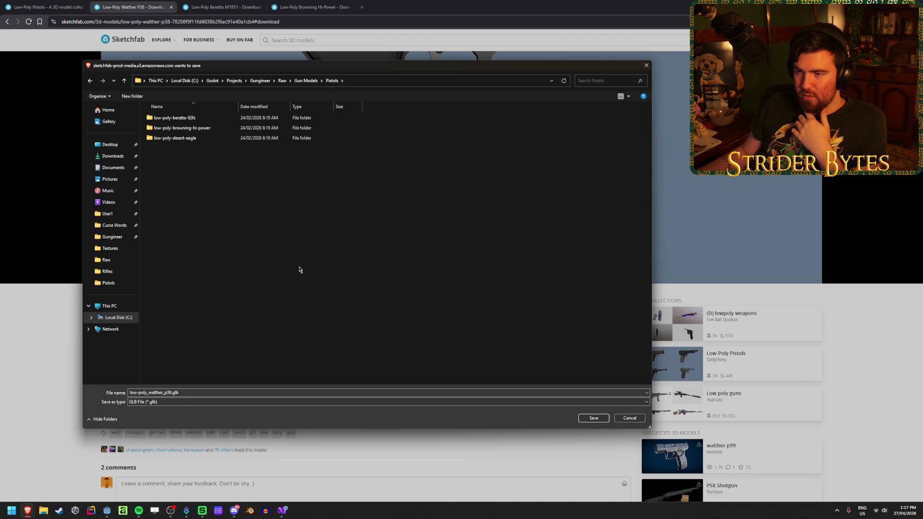
left_click(594, 417)
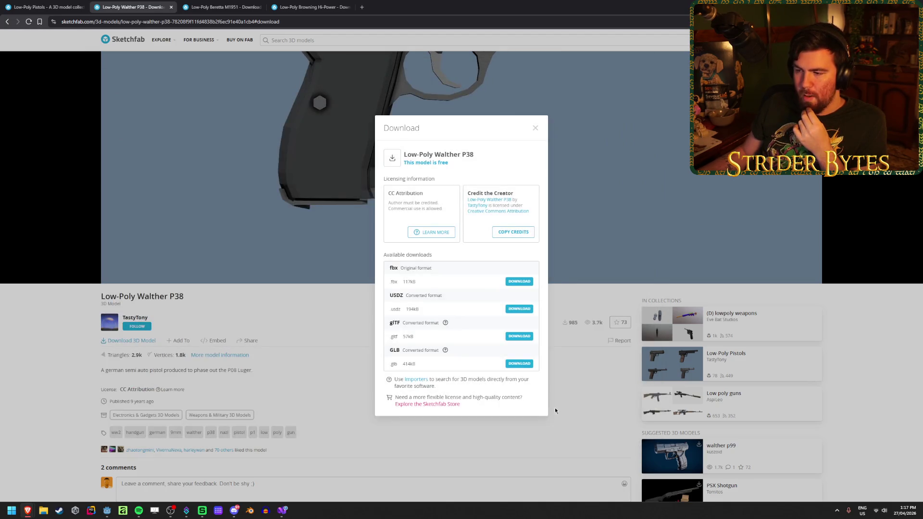
- Save the Walther P38 glTF zip into Pistols, then close the dialog and its tab
left_click(515, 338)
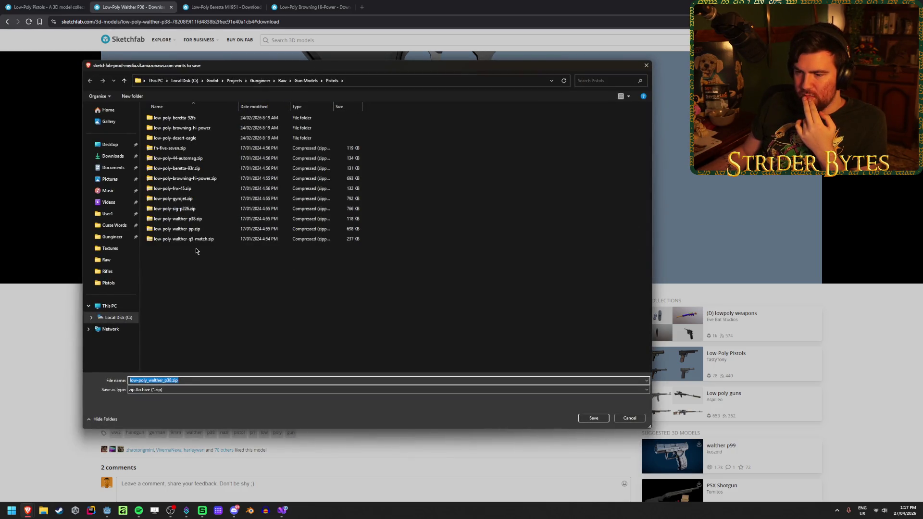
left_click(604, 423)
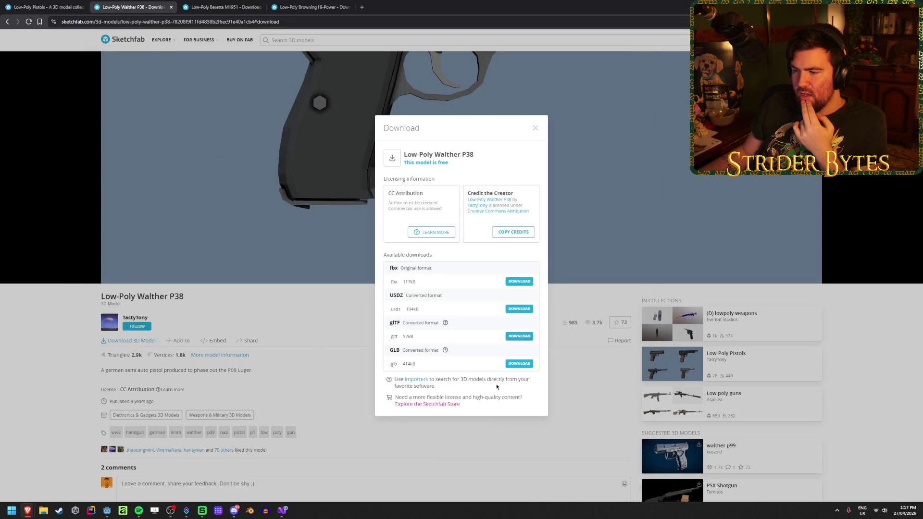
left_click(536, 129)
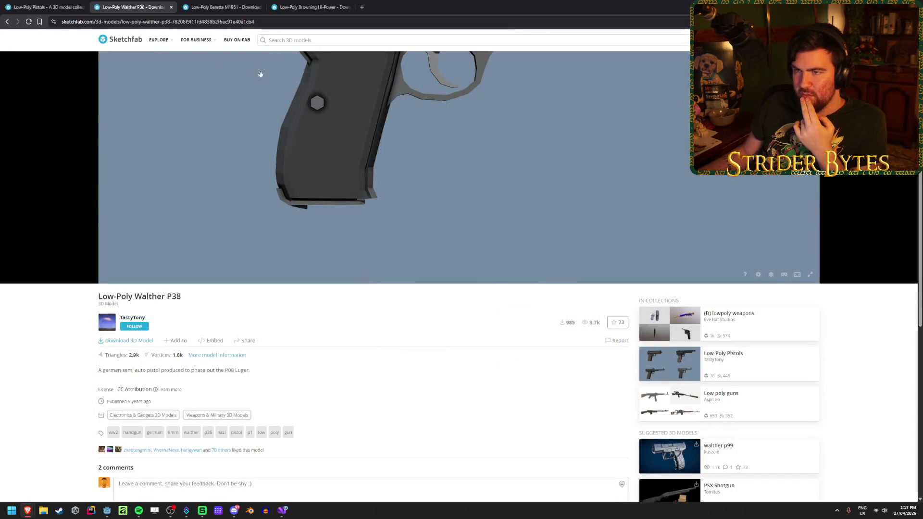
middle_click(107, 3)
scroll(328, 483, "down", 4)
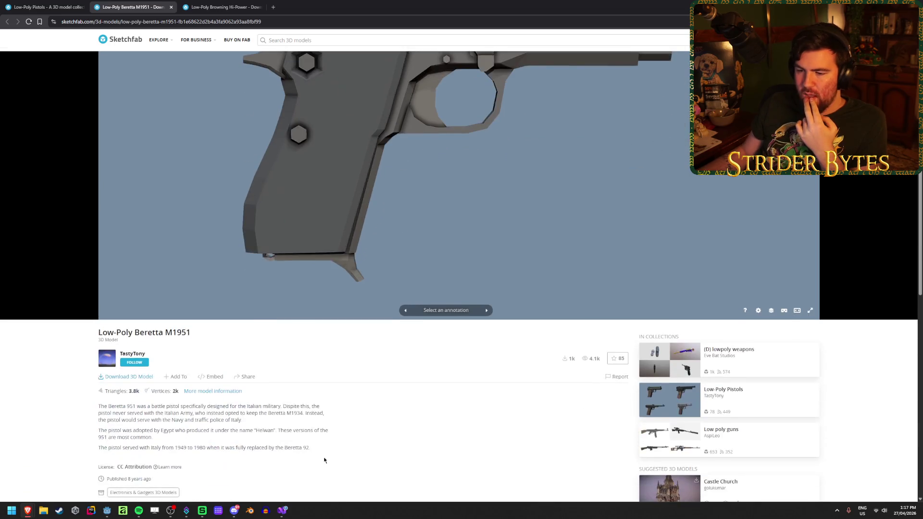
- Save the Beretta M1951 zip into the Pistols folder and close its page
left_click(129, 304)
left_click(520, 282)
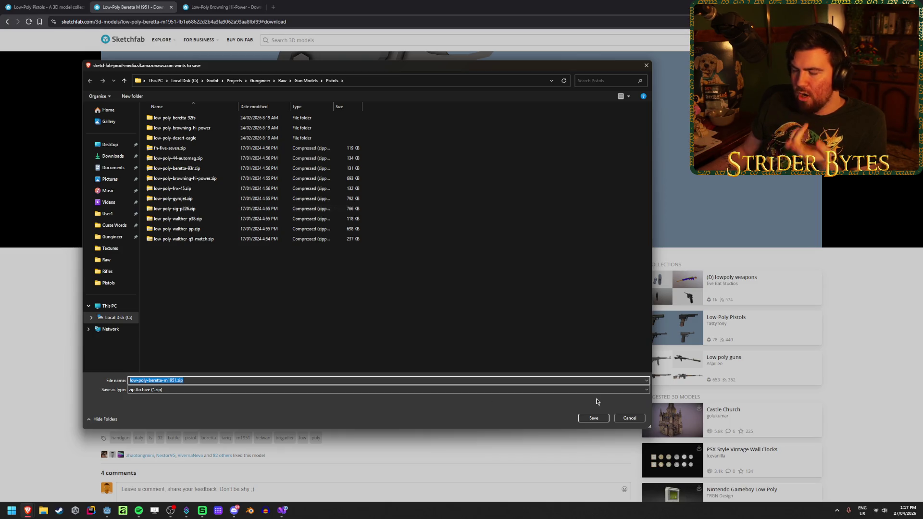
left_click(591, 418)
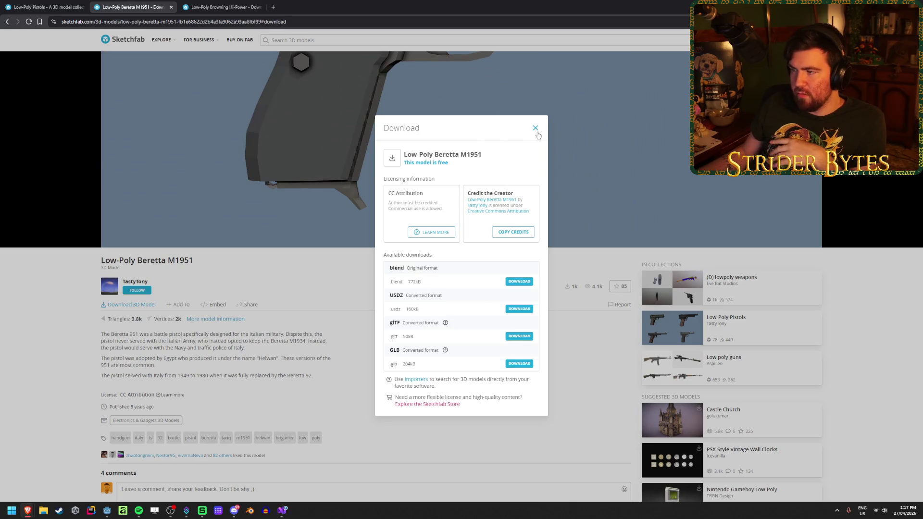
left_click(536, 132)
key("ctrl+w")
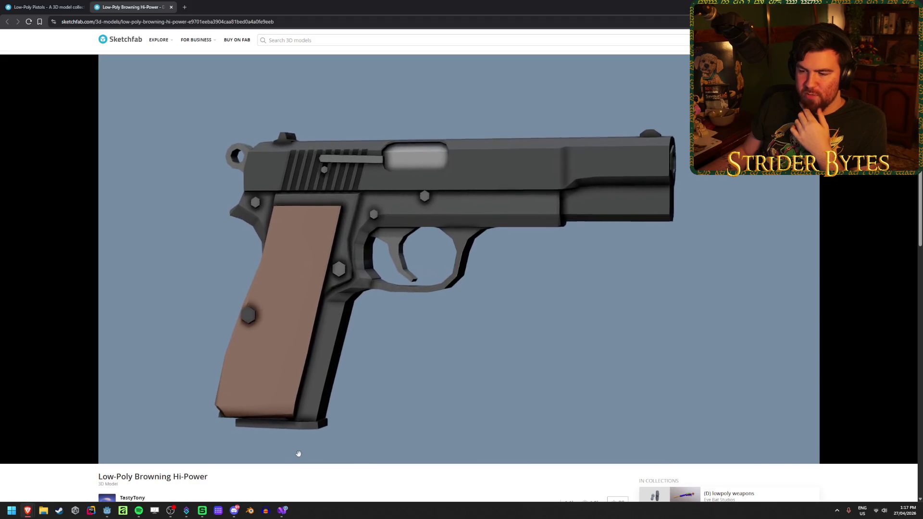
- Download the Low-Poly Browning Hi-Power as a blend file into Pistols
scroll(308, 433, "down", 4)
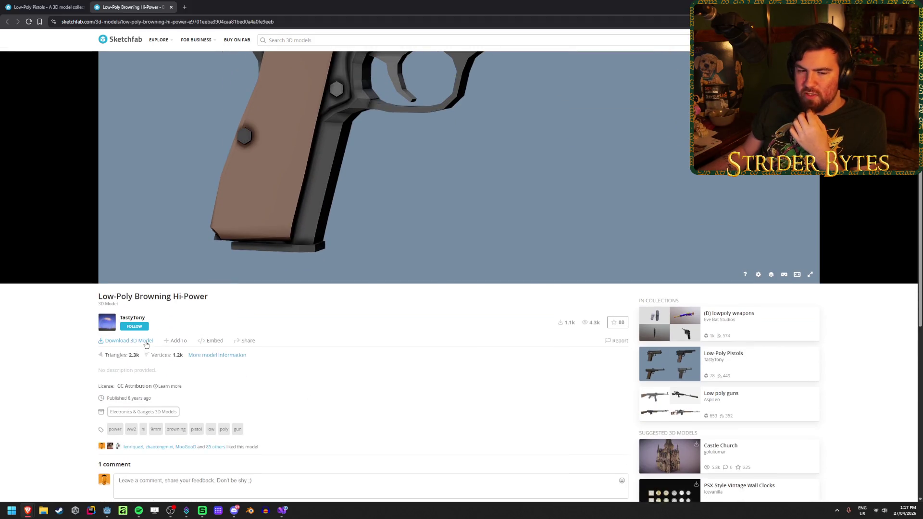
left_click(146, 343)
left_click(510, 282)
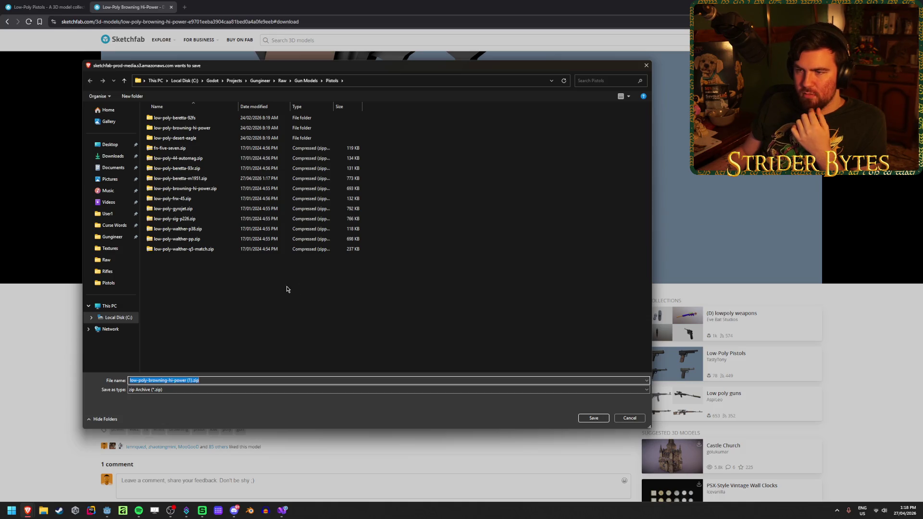
key("Return")
left_click(170, 7)
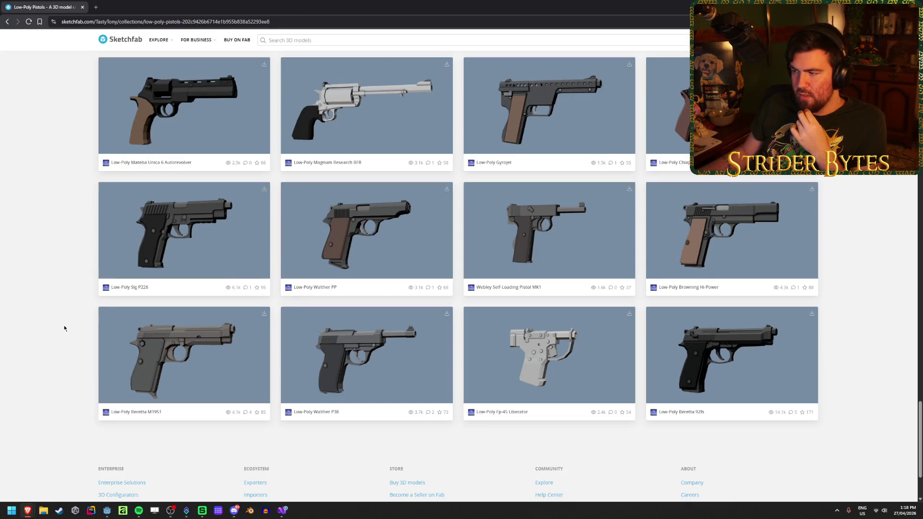
- Open the Low-Poly Sig P226 model page in a new tab and view it
middle_click(146, 225)
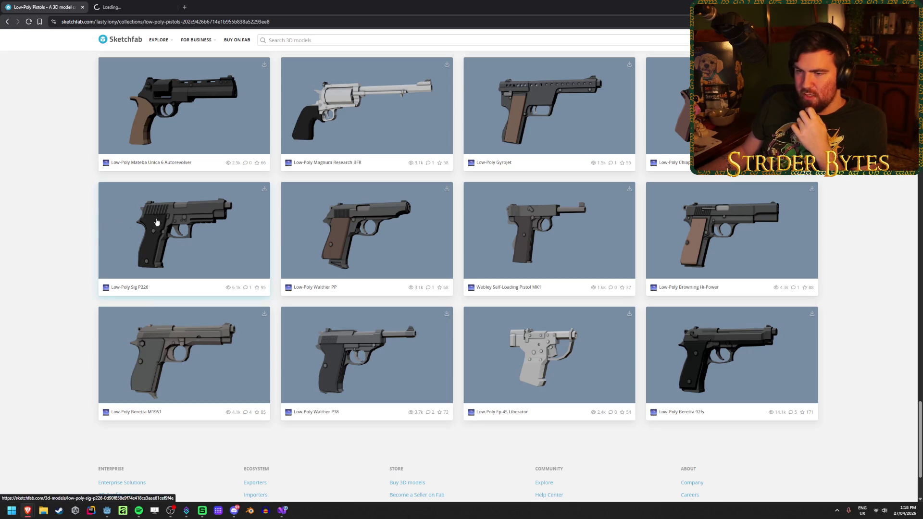
left_click(111, 4)
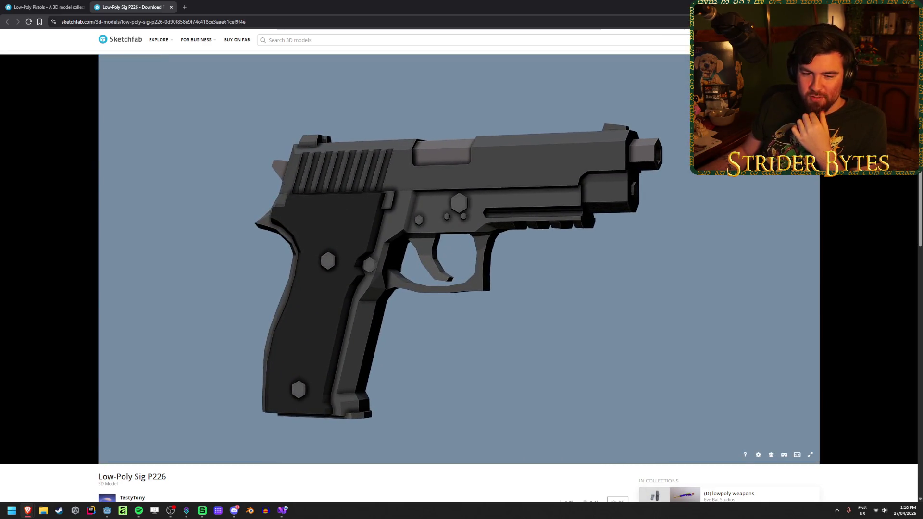
scroll(48, 268, "down", 3)
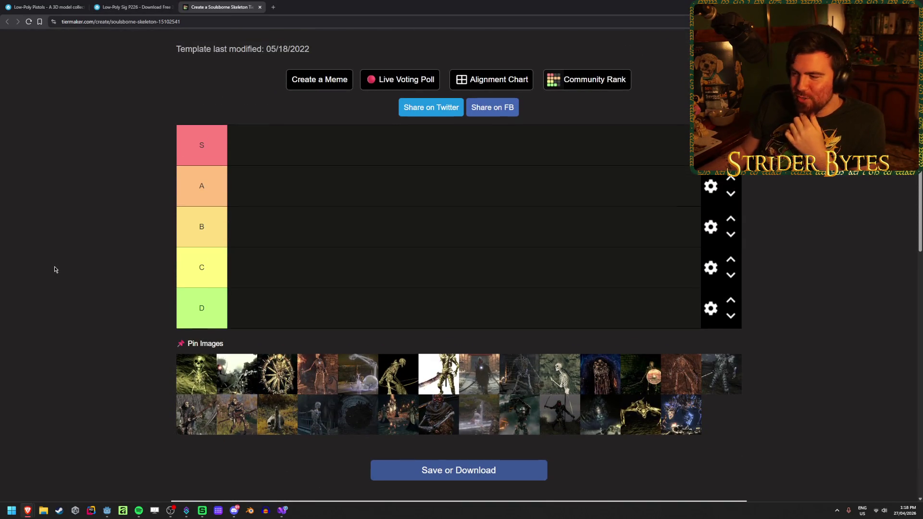
- Add a new tier row below D and label it F
scroll(75, 288, "up", 2, "ctrl")
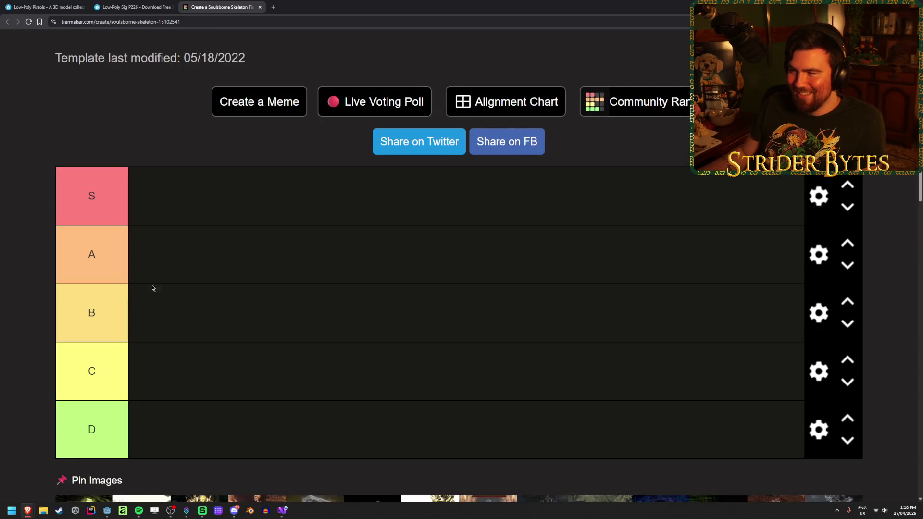
scroll(159, 294, "up", 3)
scroll(141, 293, "down", 5)
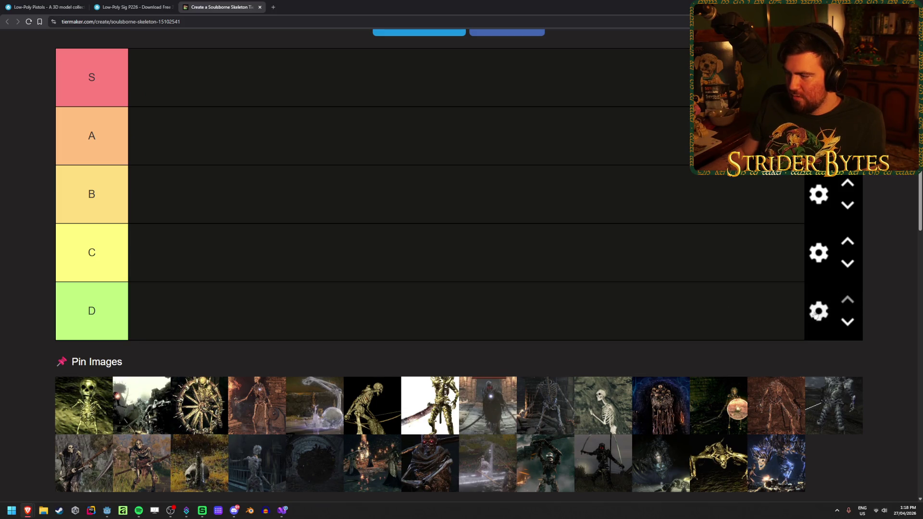
left_click(817, 313)
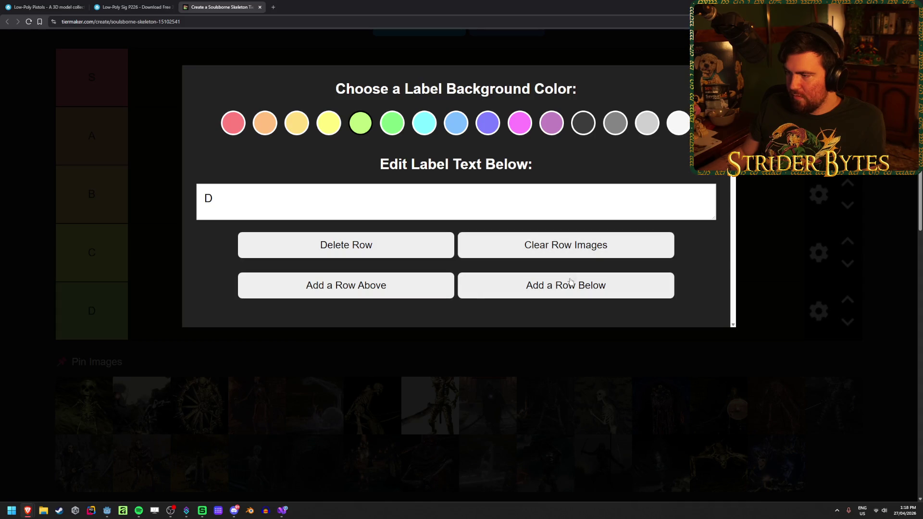
left_click(570, 280)
left_click(156, 314)
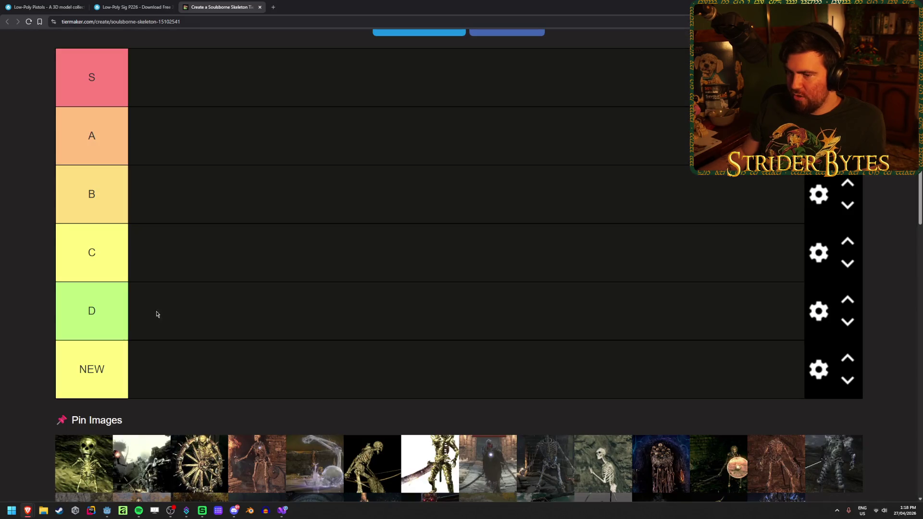
double_click(100, 379)
type("F")
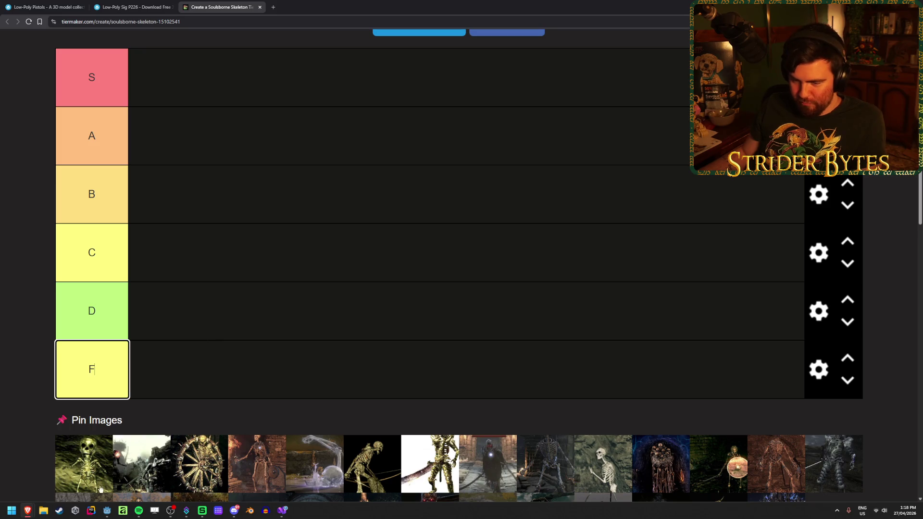
- Give the F tier label a purple background
left_click(817, 369)
left_click(486, 126)
key("Escape")
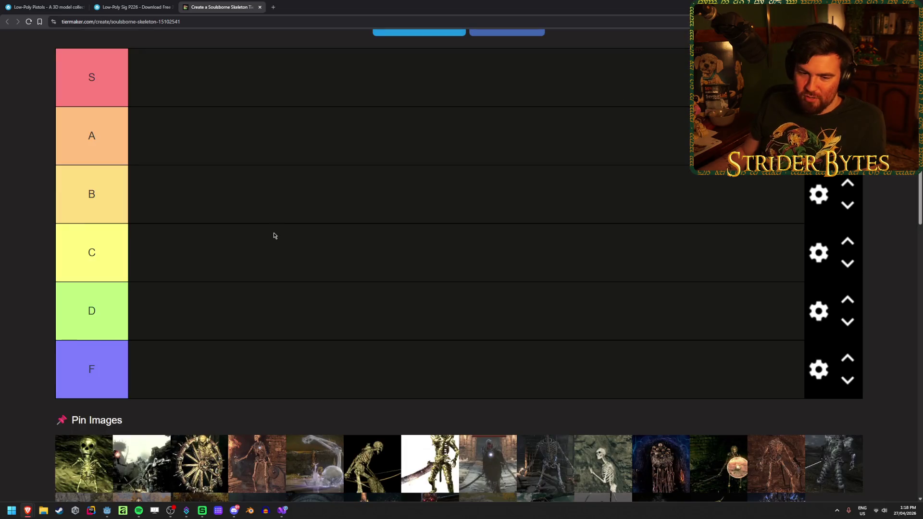
scroll(276, 250, "up", 5)
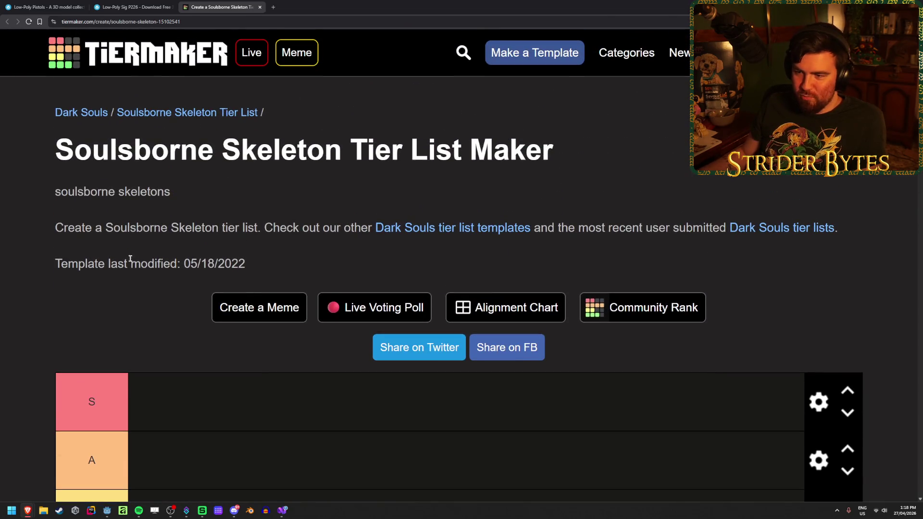
scroll(78, 262, "down", 9)
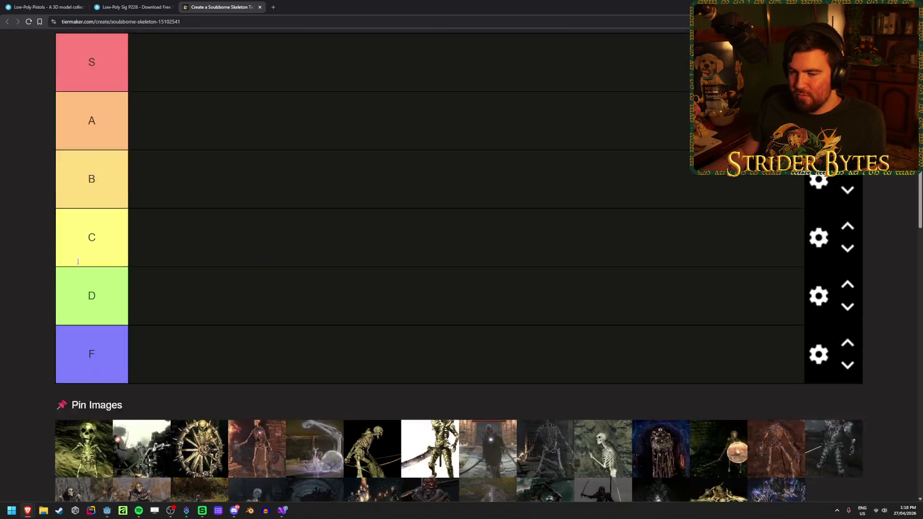
scroll(107, 254, "up", 1)
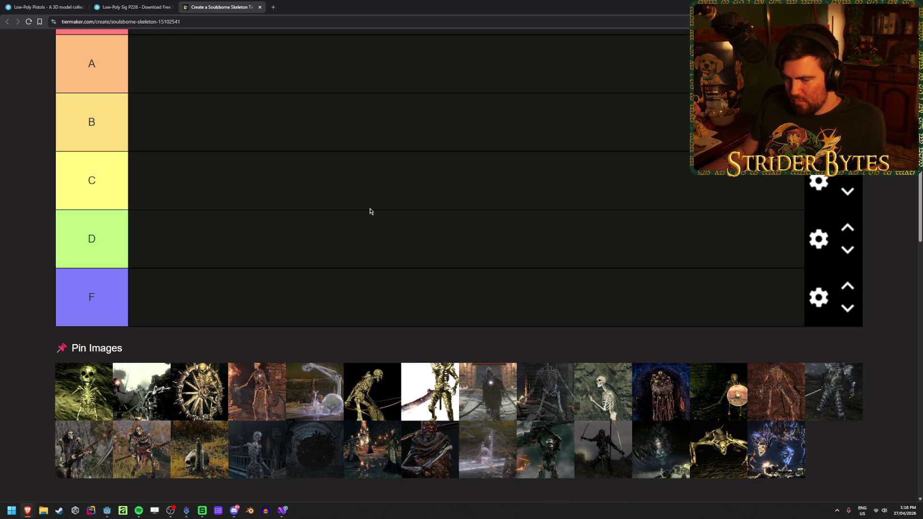
scroll(369, 211, "down", 1)
scroll(369, 211, "up", 1)
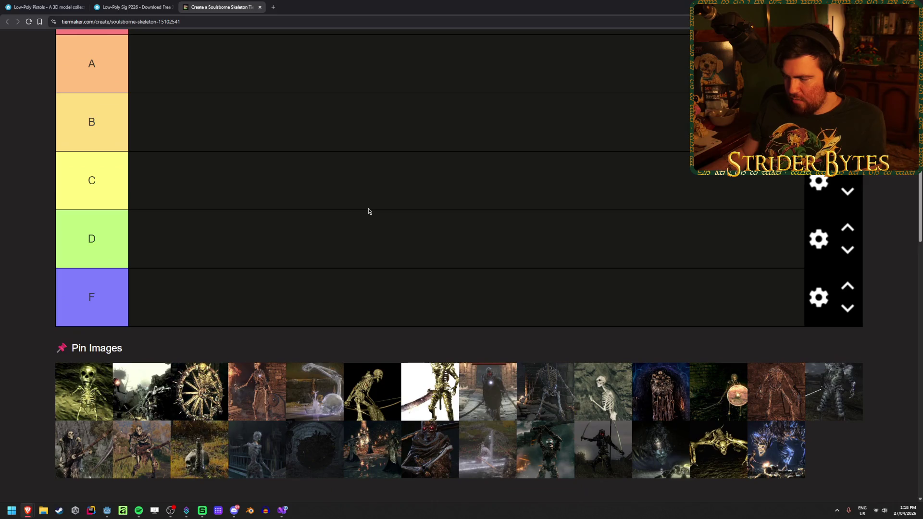
scroll(368, 212, "up", 1)
scroll(368, 212, "down", 1)
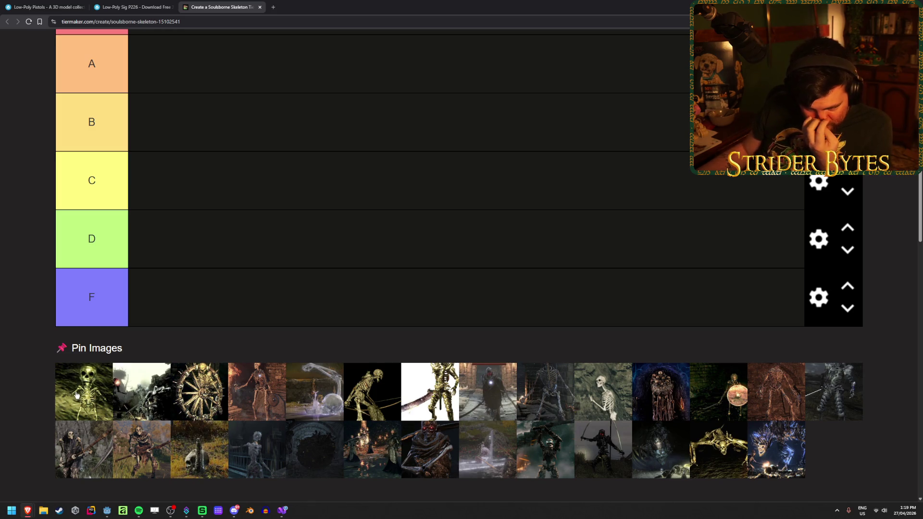
scroll(76, 395, "up", 1)
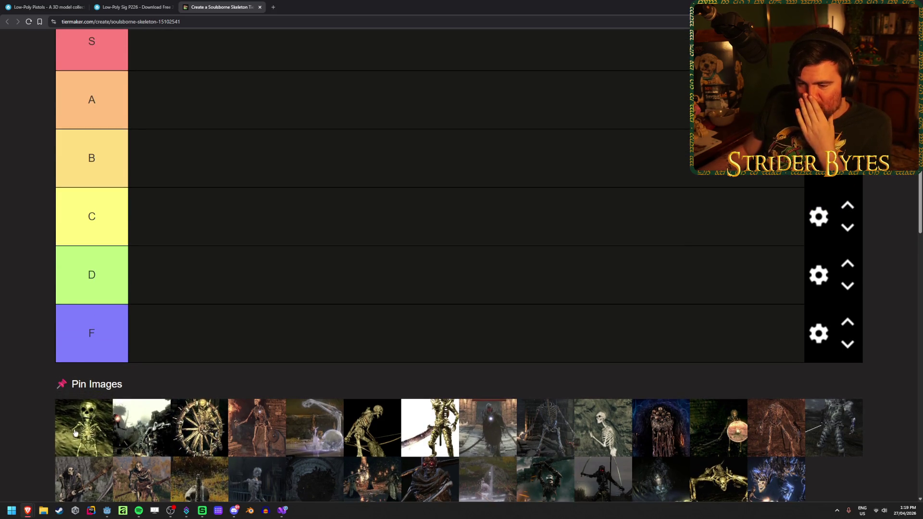
mouse_move(71, 438)
left_mouse_down()
mouse_move(202, 259)
mouse_move(265, 138)
mouse_move(278, 148)
left_mouse_up()
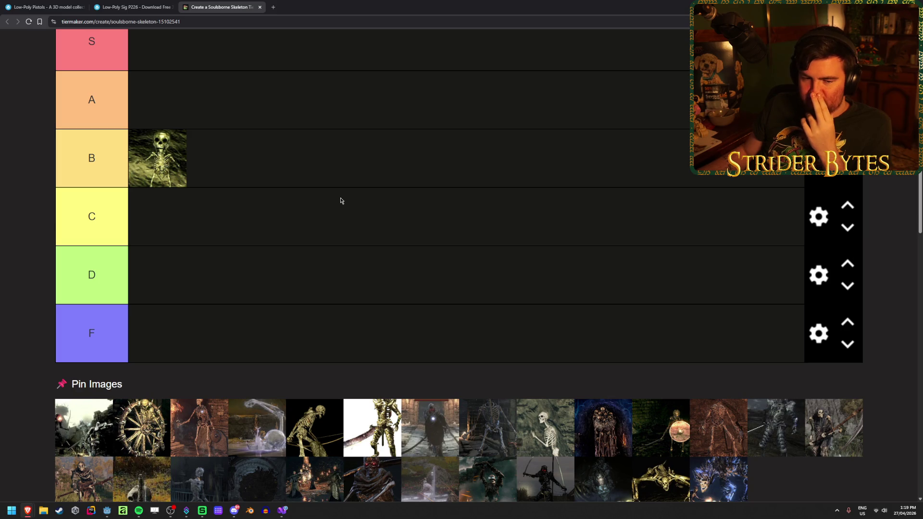
- Scroll the TierMaker skeleton list to view the tiers and image pool
scroll(340, 200, "down", 1)
scroll(341, 200, "up", 1)
scroll(341, 200, "down", 1)
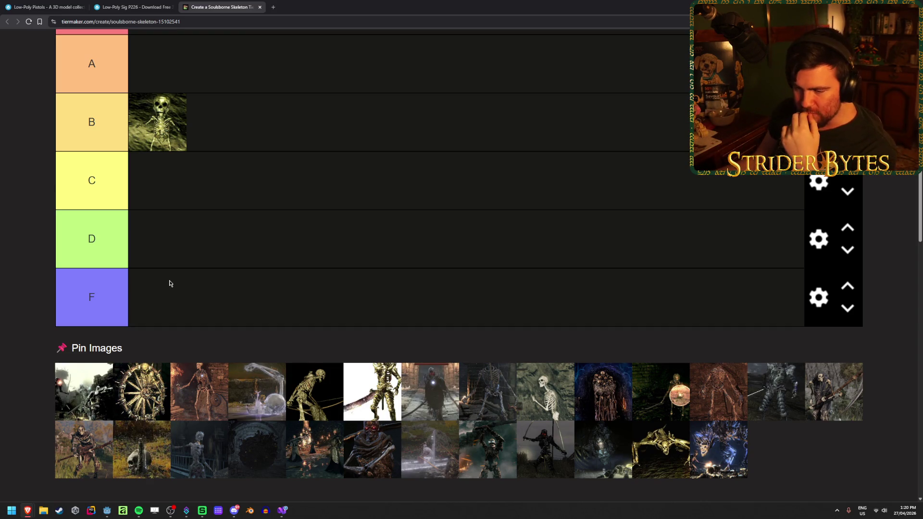
- Drag the grey skeleton into C, the wheel into A, the rusty one into D, the pale one into B
left_click_drag(88, 394, 259, 195)
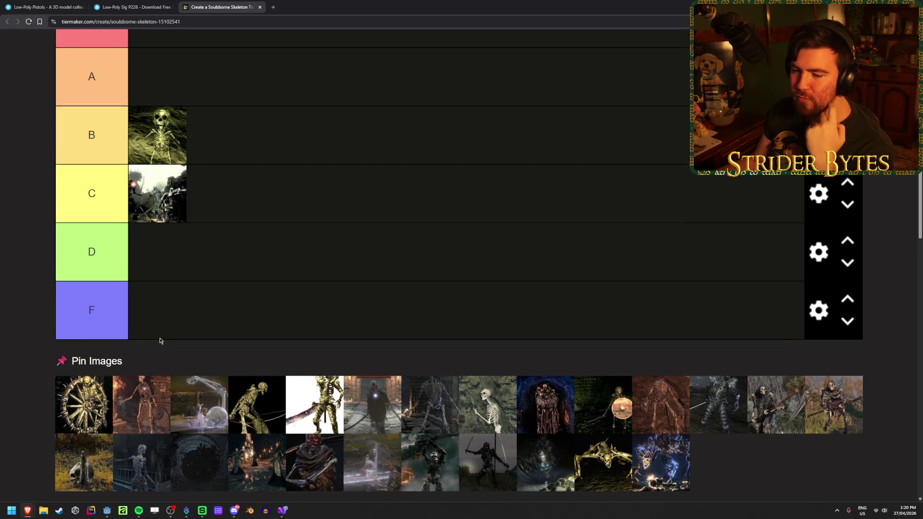
mouse_move(73, 393)
left_mouse_down()
mouse_move(83, 459)
mouse_move(306, 137)
mouse_move(296, 185)
left_mouse_up()
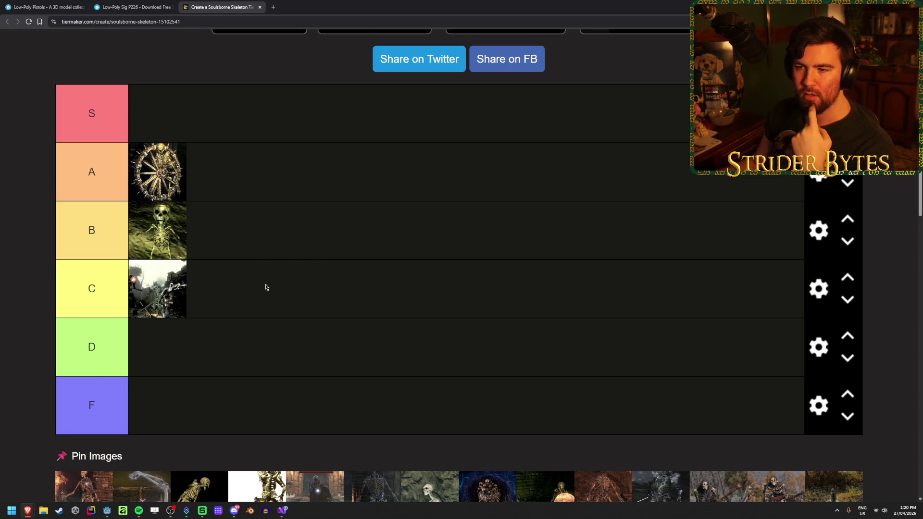
scroll(207, 219, "down", 2)
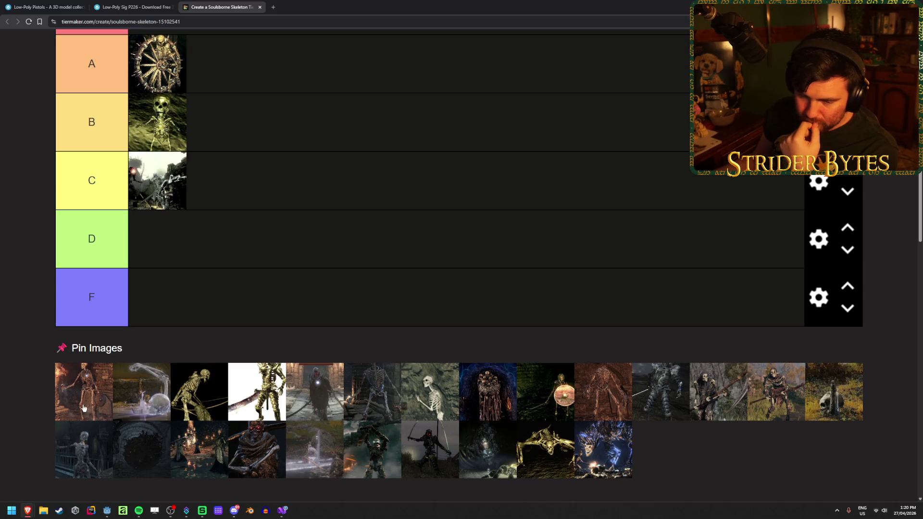
mouse_move(83, 408)
left_mouse_down()
mouse_move(234, 281)
mouse_move(280, 259)
left_mouse_up()
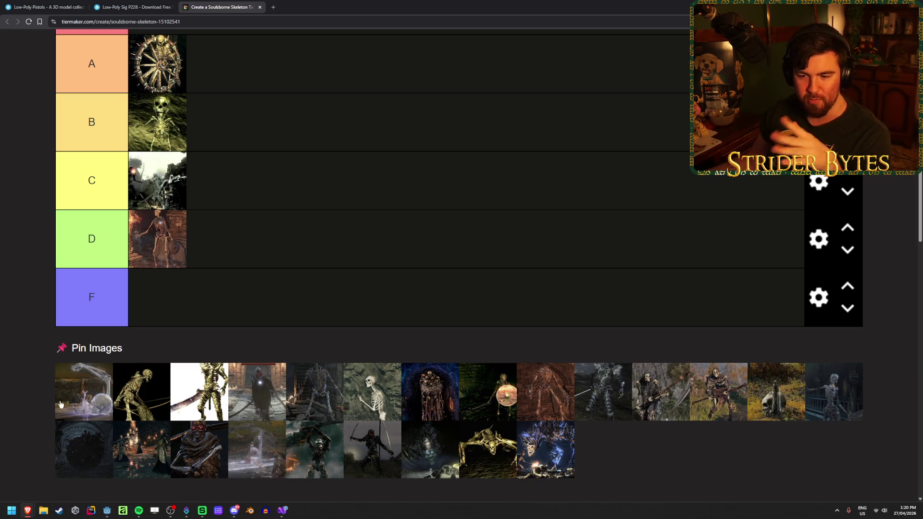
mouse_move(65, 393)
left_mouse_down()
mouse_move(200, 367)
mouse_move(319, 272)
left_mouse_up()
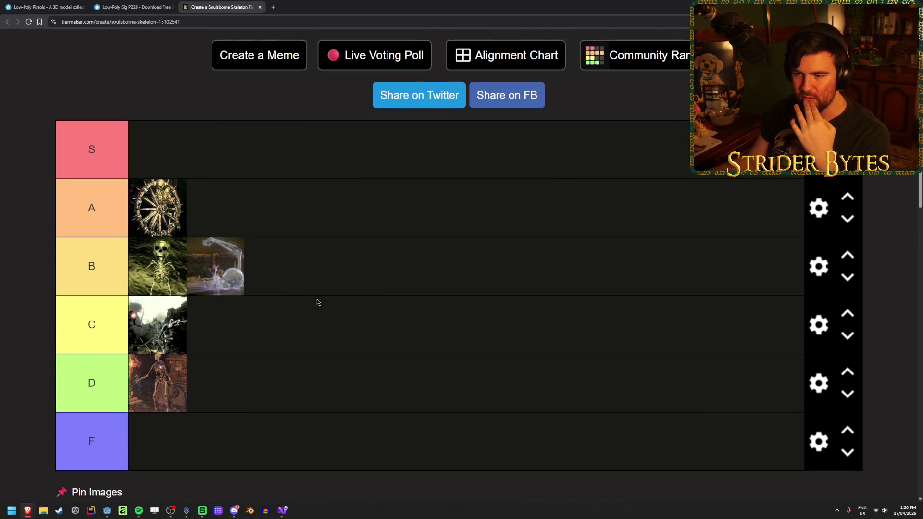
scroll(319, 292, "down", 4)
scroll(303, 346, "up", 2)
scroll(303, 345, "down", 1)
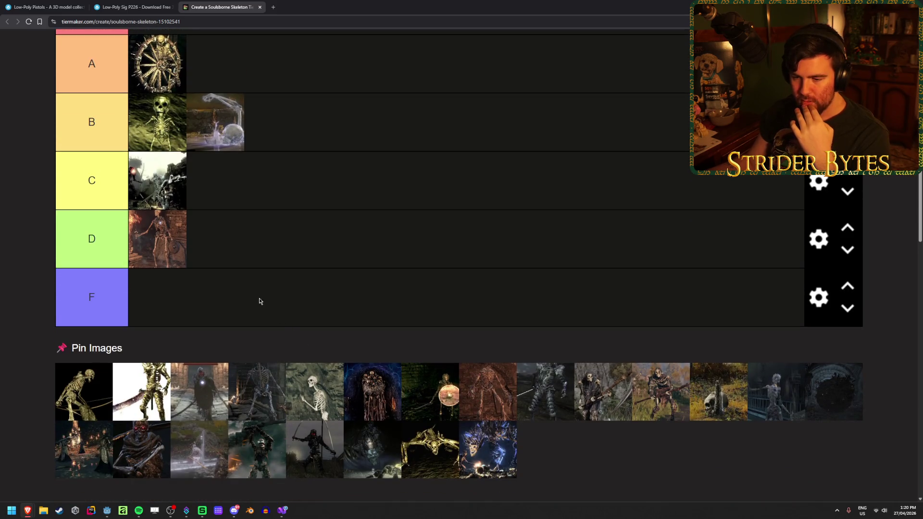
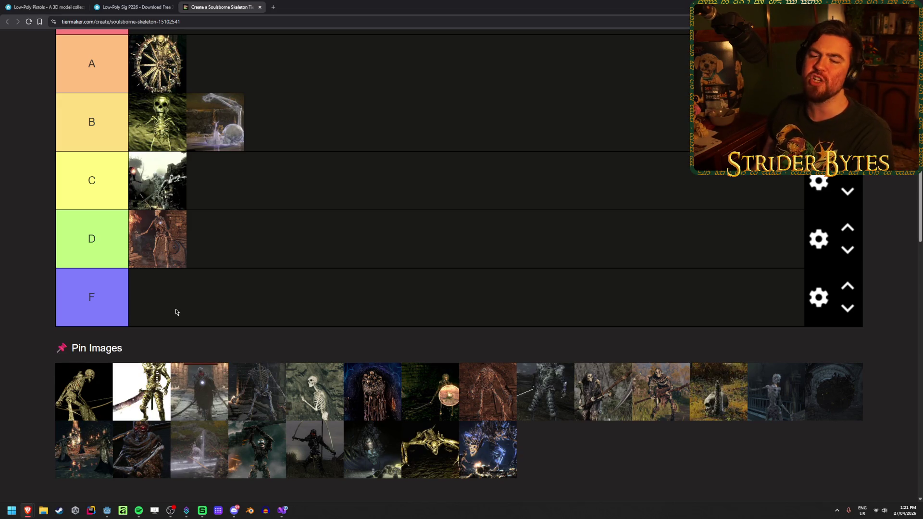
- Rank five skeleton images in tier C, including the gold, dark hooded, dark and white skeletons
mouse_move(84, 402)
left_mouse_down()
mouse_move(243, 301)
mouse_move(298, 290)
mouse_move(325, 270)
left_mouse_up()
scroll(298, 289, "up", 2)
scroll(332, 273, "down", 1)
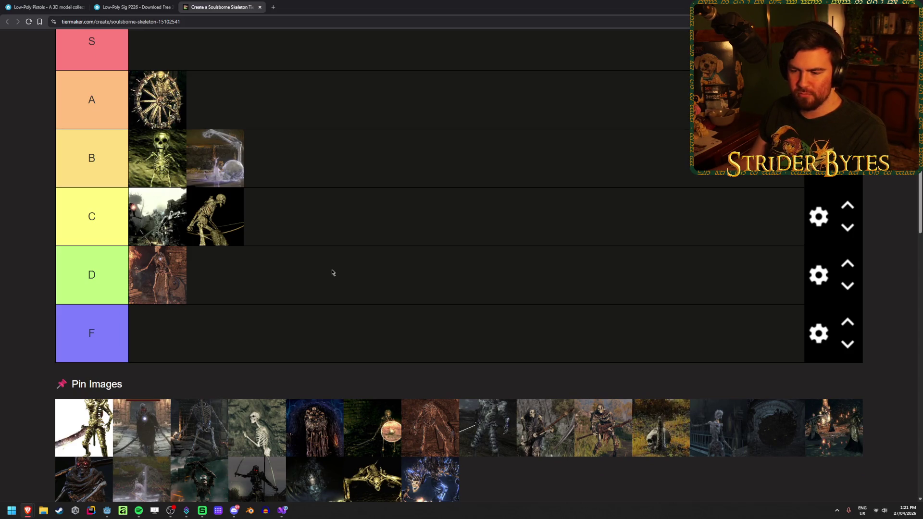
scroll(331, 273, "down", 1)
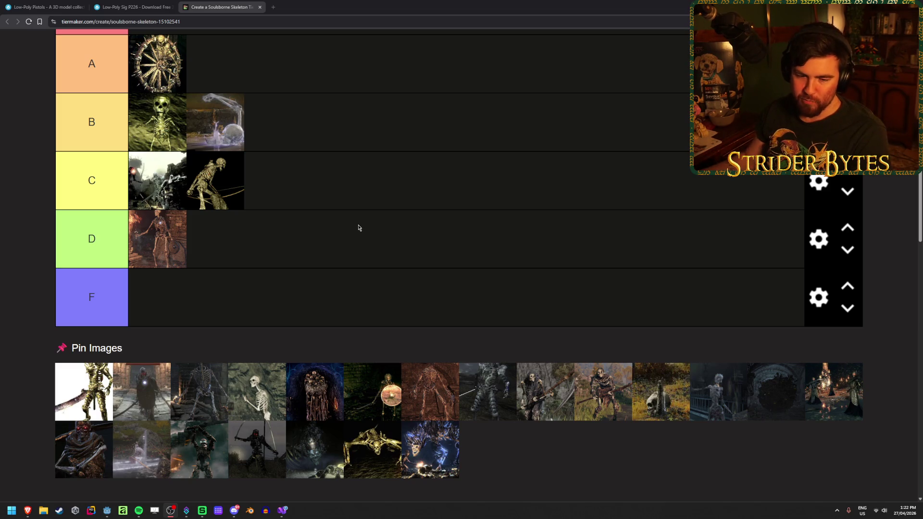
mouse_move(81, 393)
left_mouse_down()
mouse_move(355, 274)
mouse_move(402, 179)
left_mouse_up()
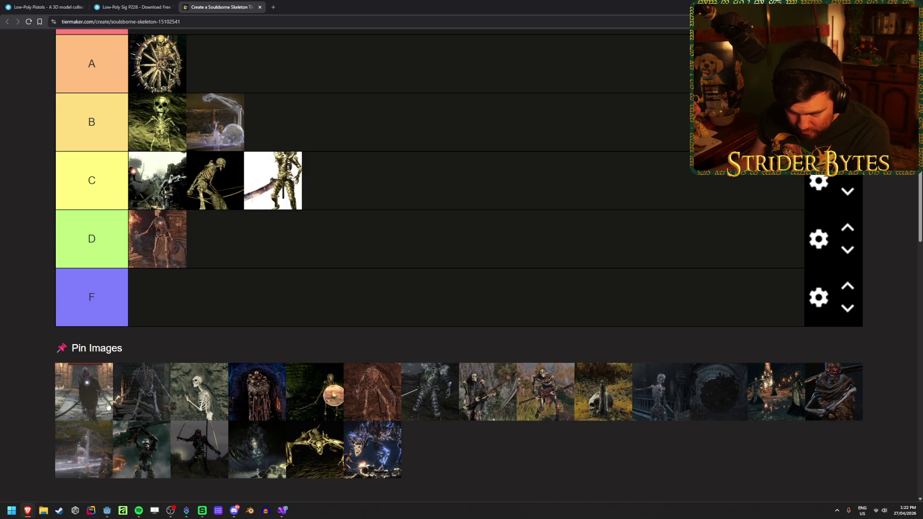
left_click_drag(80, 405, 452, 186)
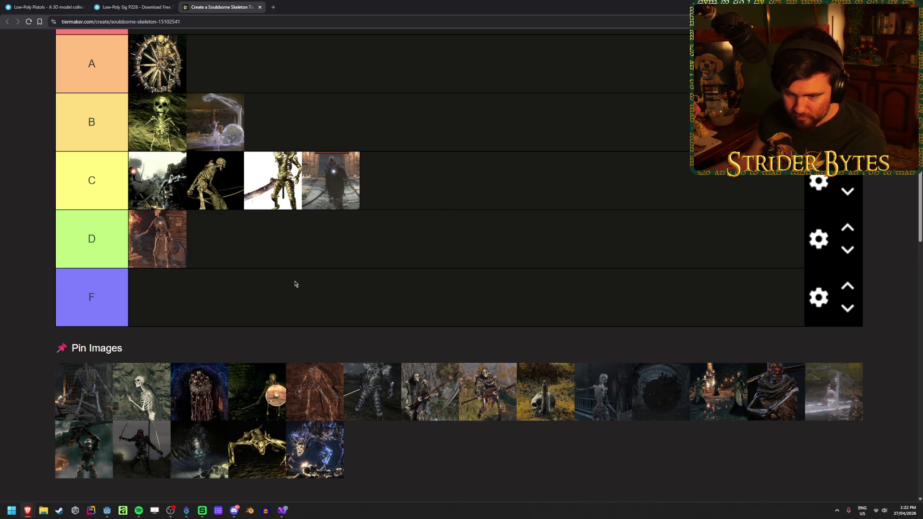
mouse_move(92, 398)
left_mouse_down()
mouse_move(77, 408)
mouse_move(496, 279)
mouse_move(551, 185)
left_mouse_up()
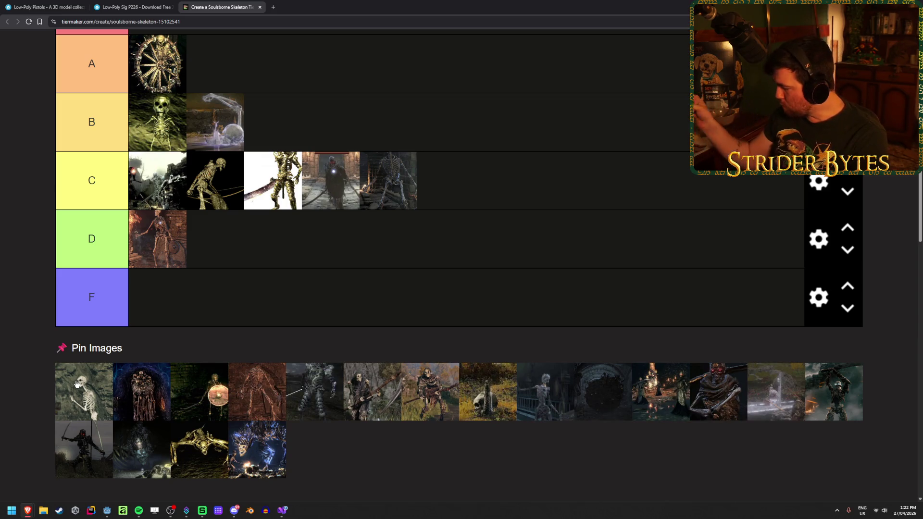
mouse_move(77, 383)
left_mouse_down()
mouse_move(348, 266)
mouse_move(502, 182)
mouse_move(439, 217)
left_mouse_up()
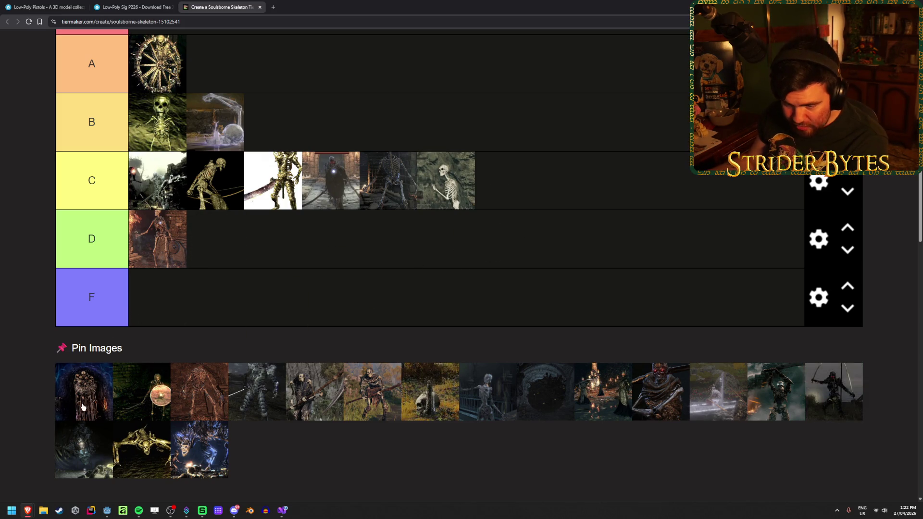
- Place the dark robed figure alone in tier S
mouse_move(77, 405)
left_mouse_down()
mouse_move(97, 487)
mouse_move(72, 433)
mouse_move(205, 197)
left_mouse_up()
scroll(87, 423, "up", 2)
scroll(70, 416, "down", 1)
scroll(87, 418, "up", 4)
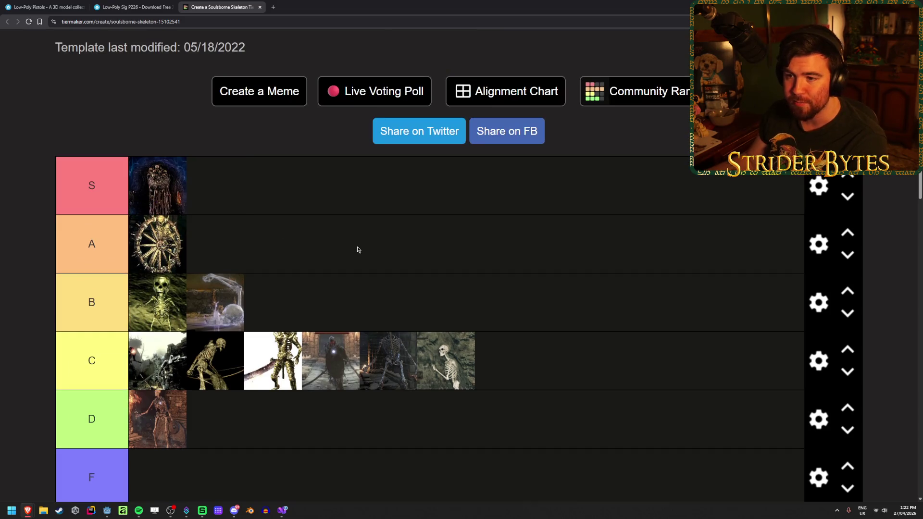
- Move the shield-carrying skeleton into tier D and add the brown skeleton to tier C
scroll(313, 251, "down", 5)
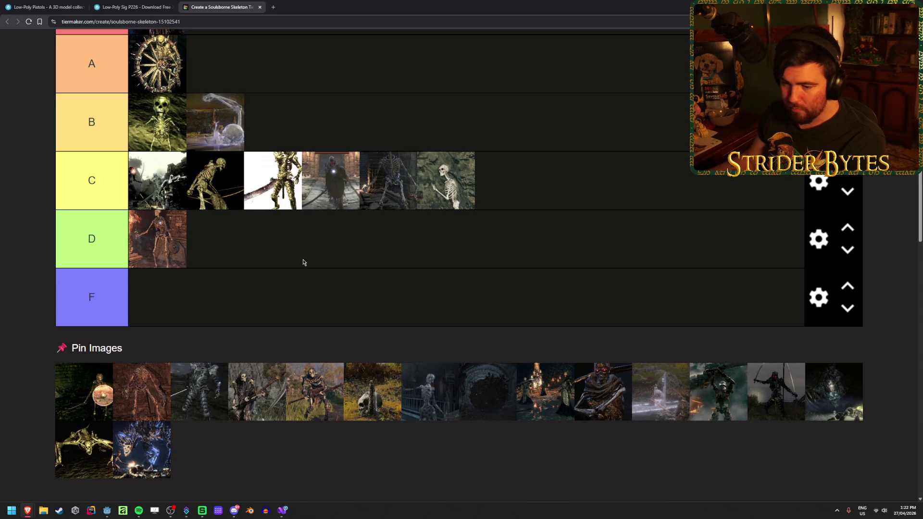
left_click_drag(80, 404, 594, 176)
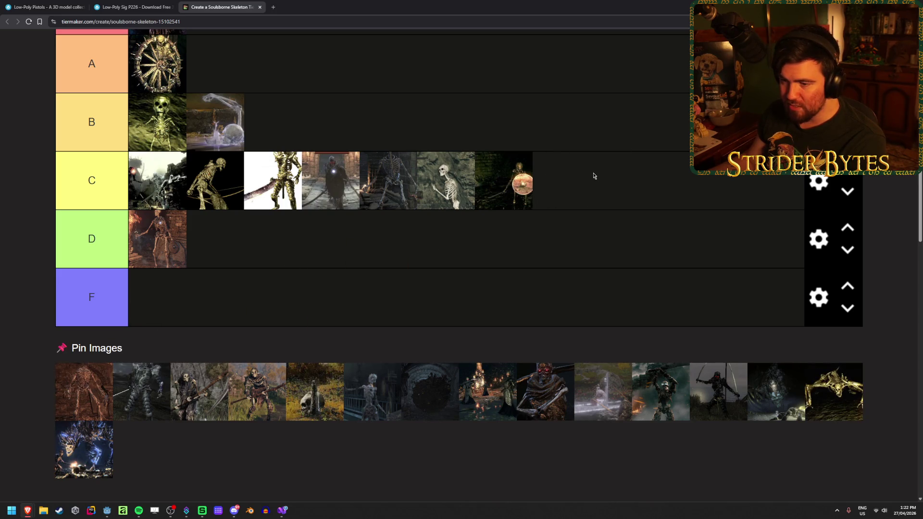
left_click_drag(474, 182, 450, 247)
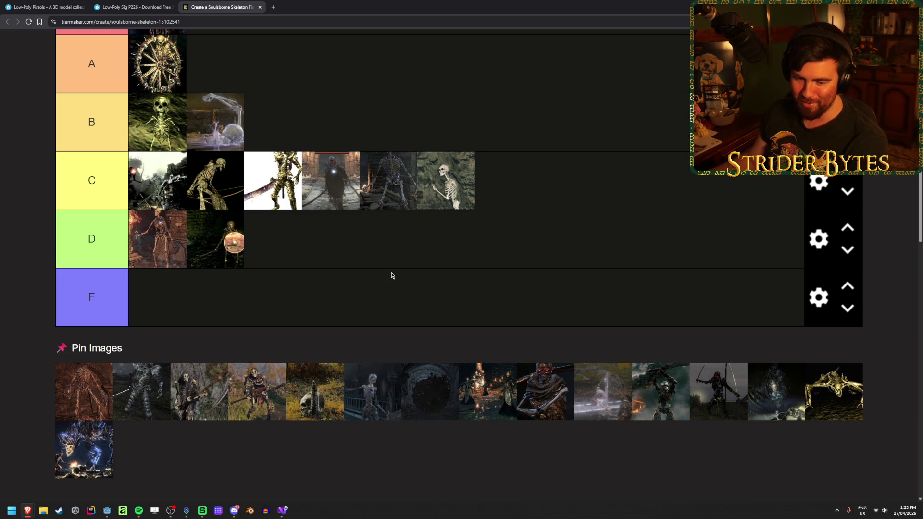
mouse_move(64, 395)
left_mouse_down()
mouse_move(625, 190)
mouse_move(615, 198)
left_mouse_up()
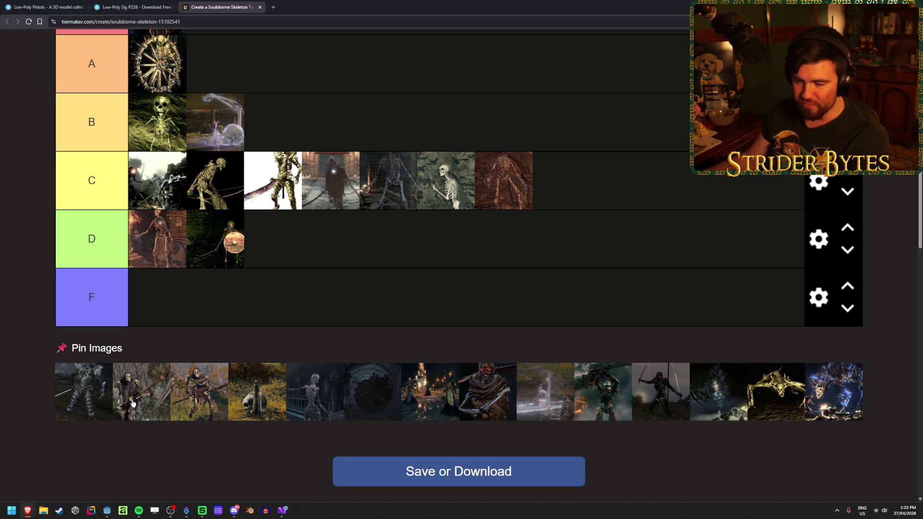
- Rank three more skeleton thumbnails from the pool into the tier rows
mouse_move(132, 406)
left_mouse_down()
mouse_move(144, 365)
mouse_move(268, 226)
mouse_move(260, 211)
left_mouse_up()
scroll(267, 226, "up", 3)
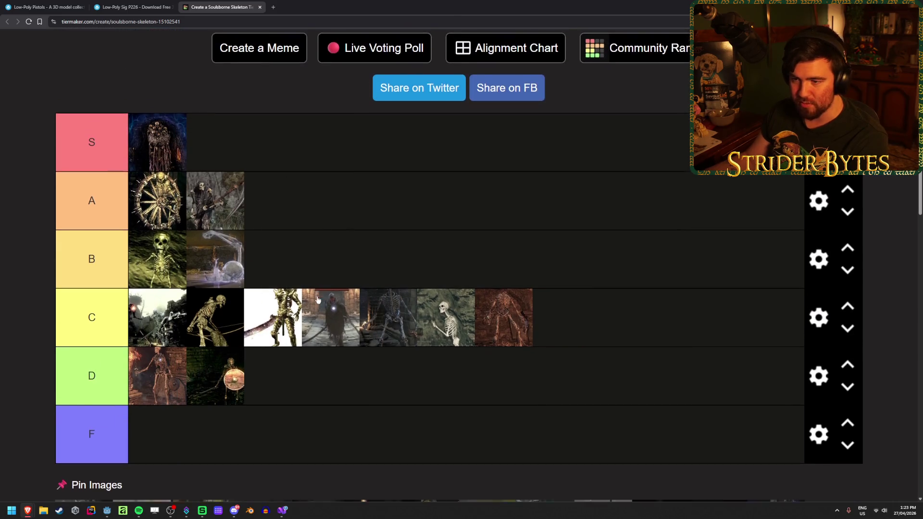
scroll(317, 299, "down", 2)
left_click_drag(142, 427, 344, 114)
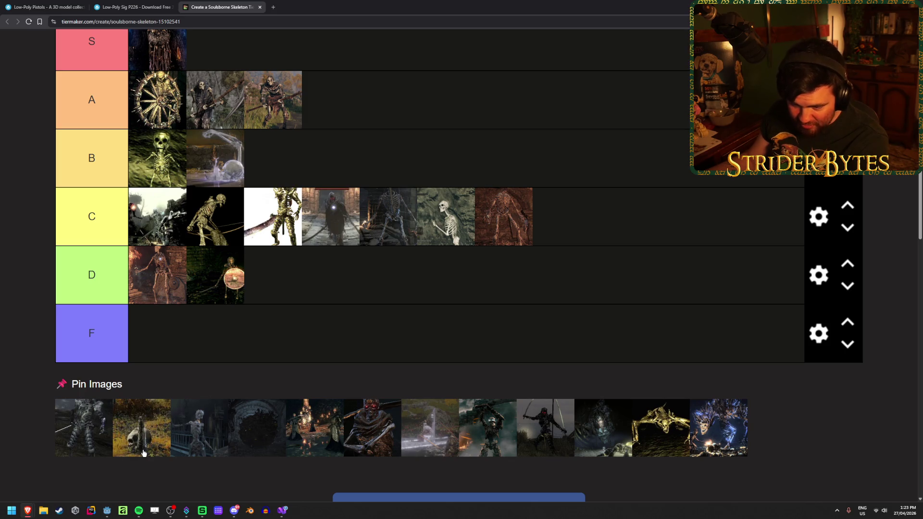
scroll(288, 250, "up", 2)
mouse_move(135, 438)
left_mouse_down()
mouse_move(288, 250)
mouse_move(410, 189)
left_mouse_up()
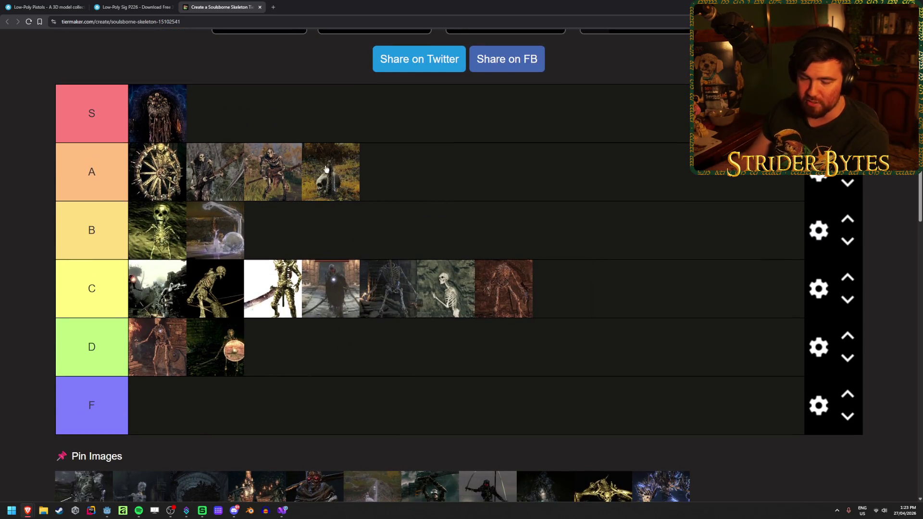
scroll(437, 185, "down", 2)
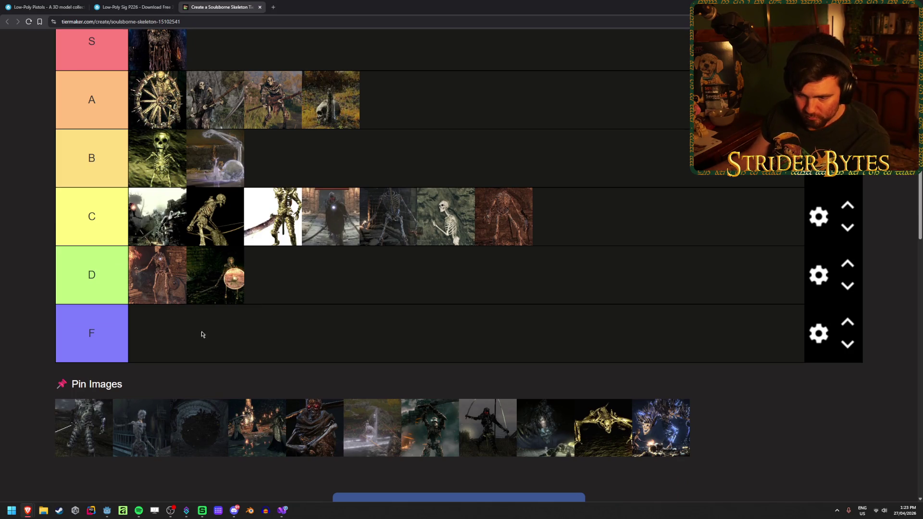
- Put the armored skeleton in B, the pale skeleton in C and the dark circular image in A
mouse_move(68, 435)
left_mouse_down()
mouse_move(500, 261)
mouse_move(385, 165)
mouse_move(272, 151)
left_mouse_up()
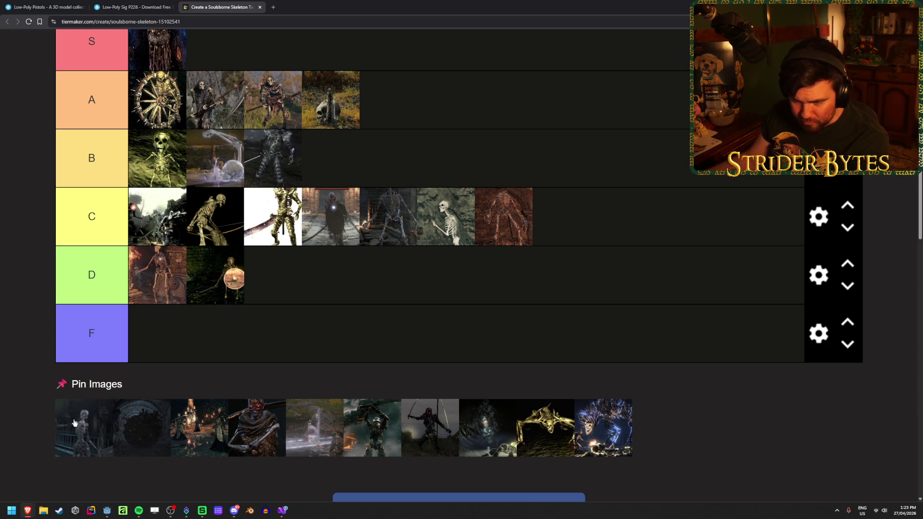
left_click_drag(83, 425, 721, 231)
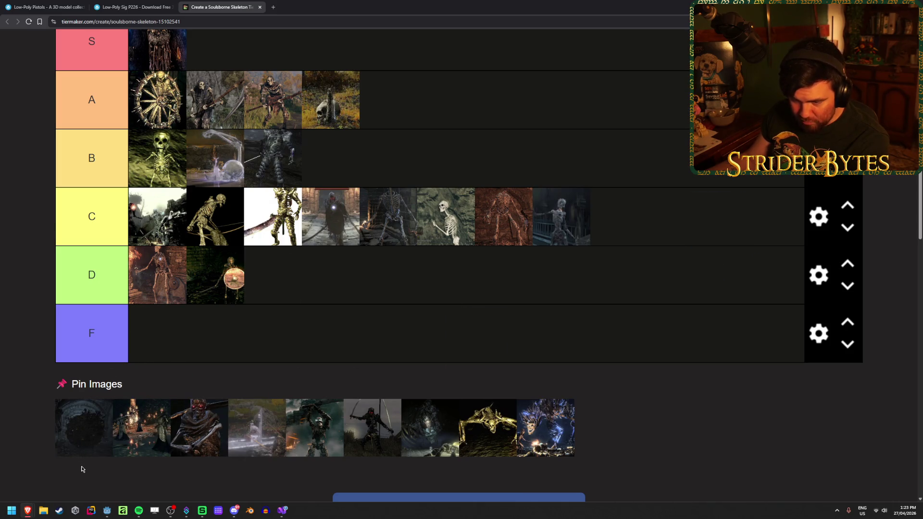
left_click_drag(72, 433, 473, 192)
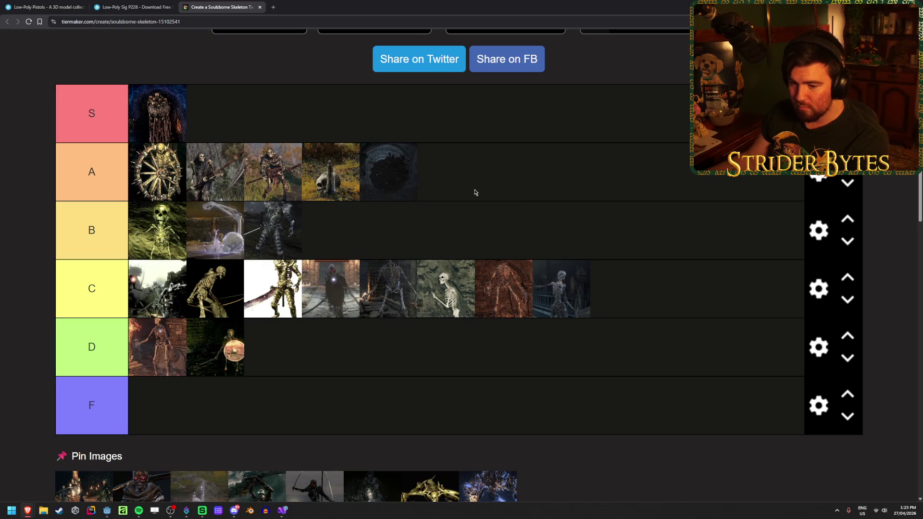
scroll(478, 187, "down", 1)
scroll(478, 187, "down", 1)
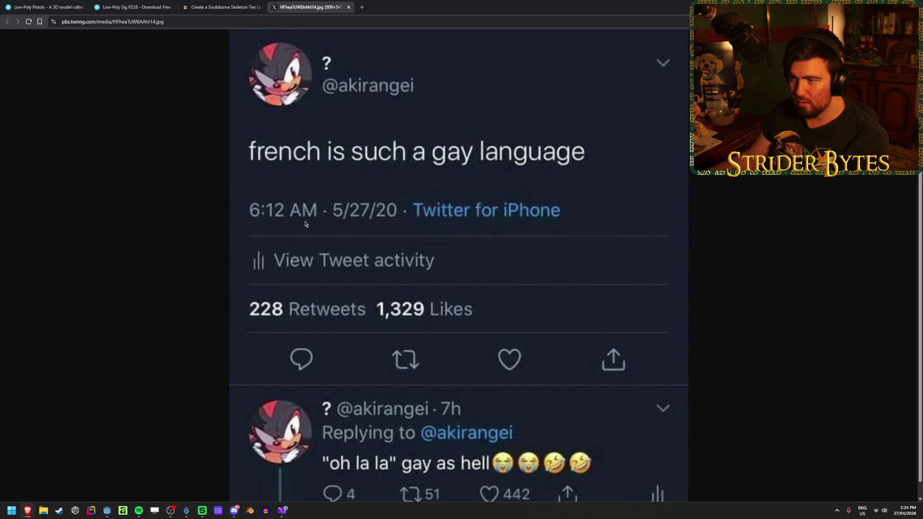
- Scroll through the tweet screenshot, then close its tab to get back to the skeleton tier list
scroll(446, 140, "down", 1)
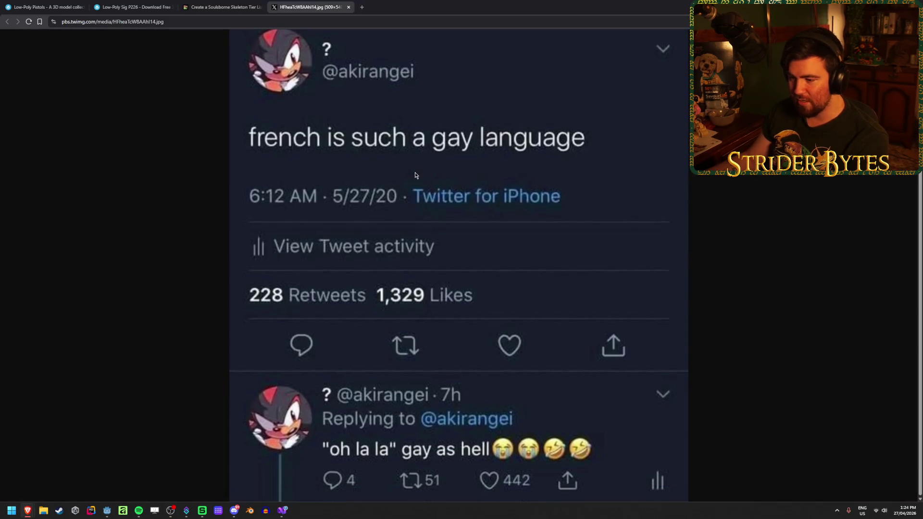
scroll(372, 453, "up", 1)
scroll(358, 313, "down", 1)
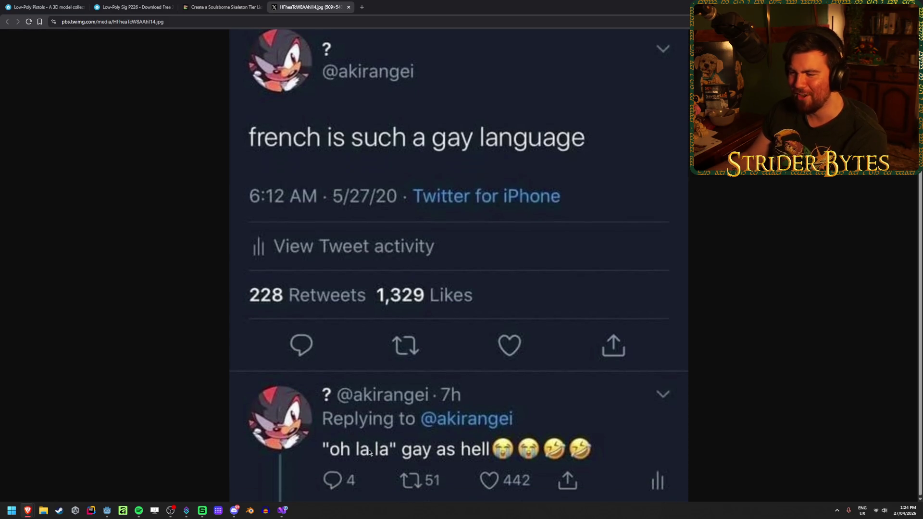
scroll(351, 293, "up", 1)
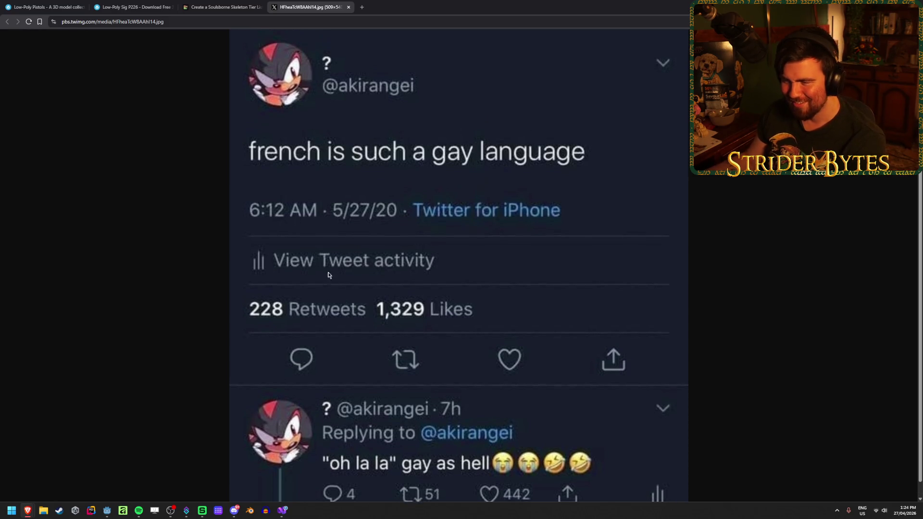
key("ctrl+w")
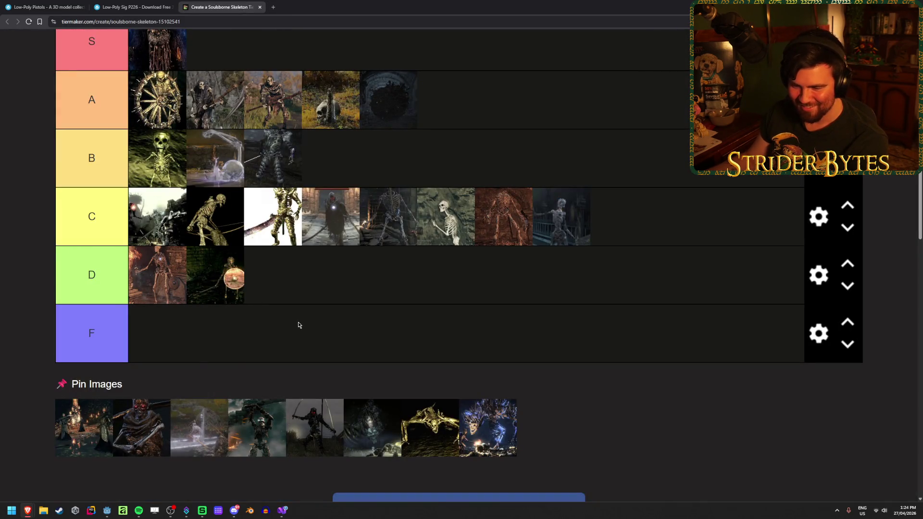
- Add the candlelit scene to tier C, the waterfall skeleton to B and the armored figure to A
mouse_move(77, 438)
left_mouse_down()
mouse_move(406, 315)
mouse_move(412, 301)
mouse_move(613, 251)
mouse_move(699, 212)
mouse_move(680, 221)
left_mouse_up()
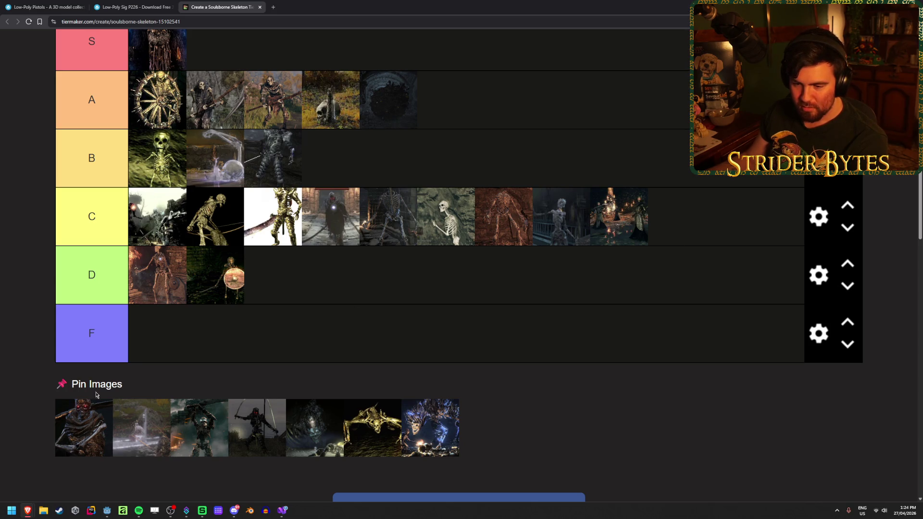
left_click_drag(75, 448, 431, 221)
scroll(230, 307, "down", 2)
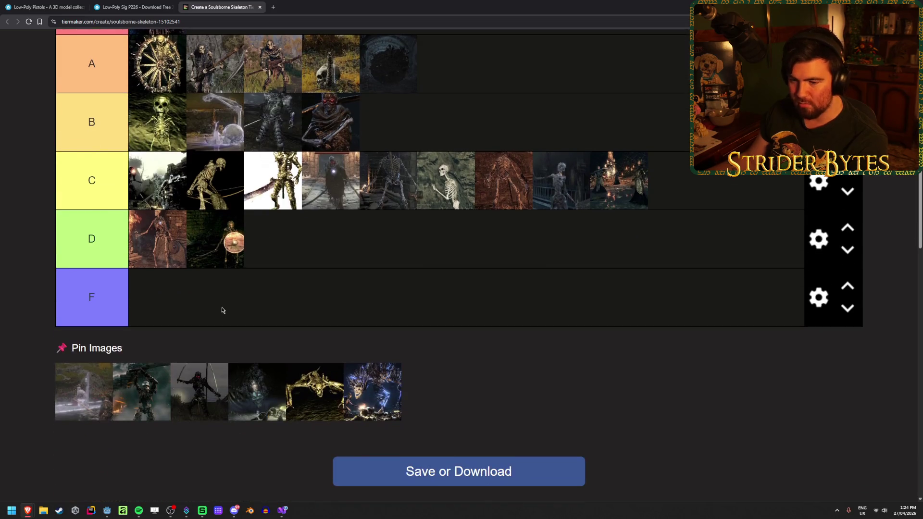
scroll(176, 322, "up", 1)
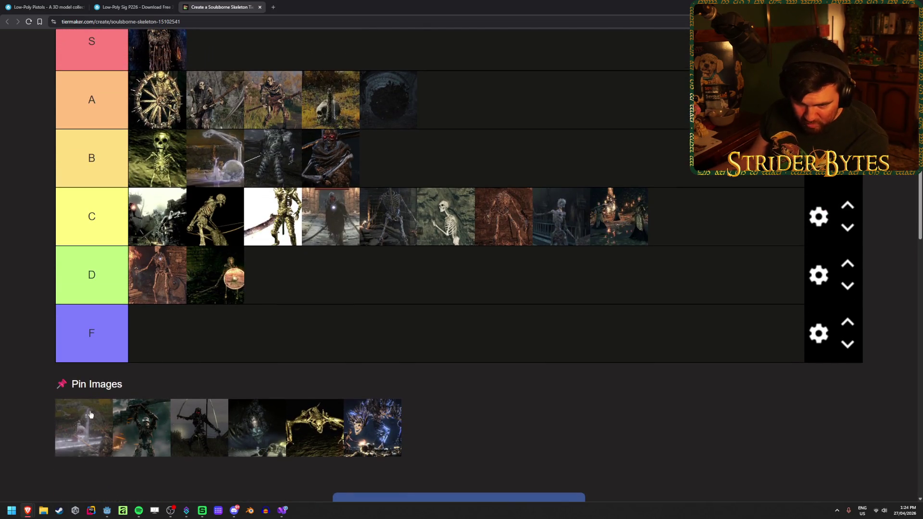
mouse_move(90, 414)
left_mouse_down()
mouse_move(466, 239)
mouse_move(432, 175)
left_mouse_up()
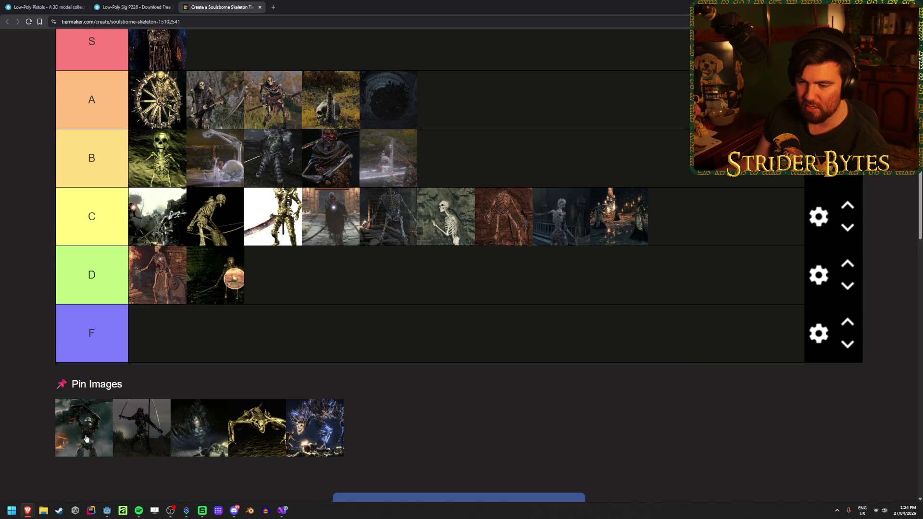
mouse_move(74, 441)
left_mouse_down()
mouse_move(553, 264)
mouse_move(446, 136)
left_mouse_up()
left_click_drag(75, 476, 562, 161)
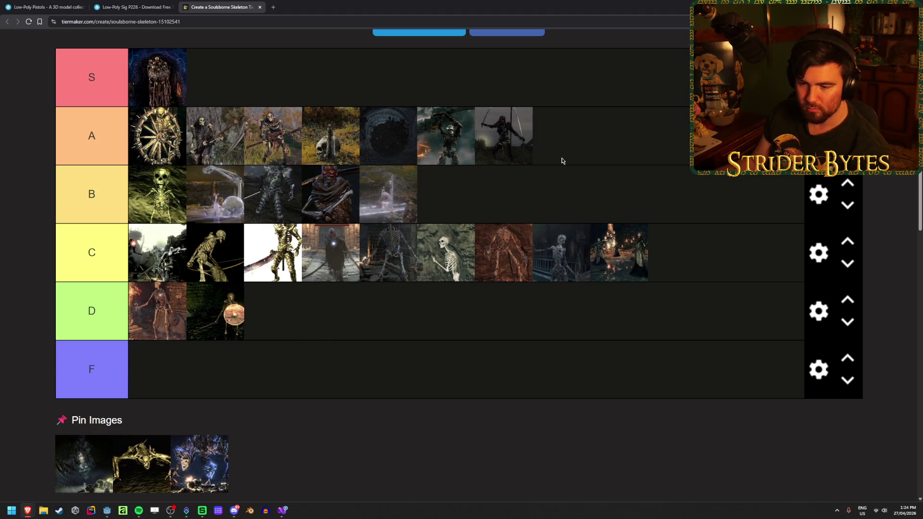
scroll(236, 369, "down", 1)
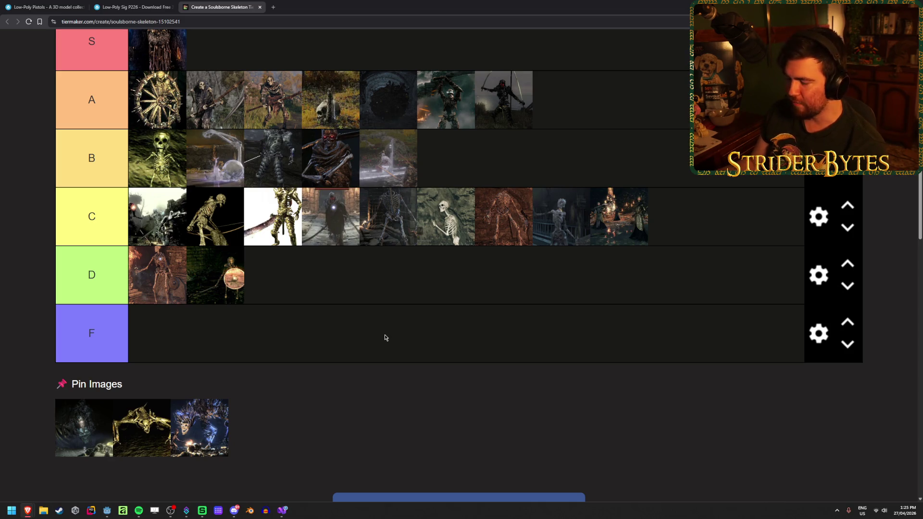
- Place the last pinned images, two at the end of tier A and one in tier S
mouse_move(83, 439)
left_mouse_down()
mouse_move(388, 384)
mouse_move(571, 191)
mouse_move(624, 178)
left_mouse_up()
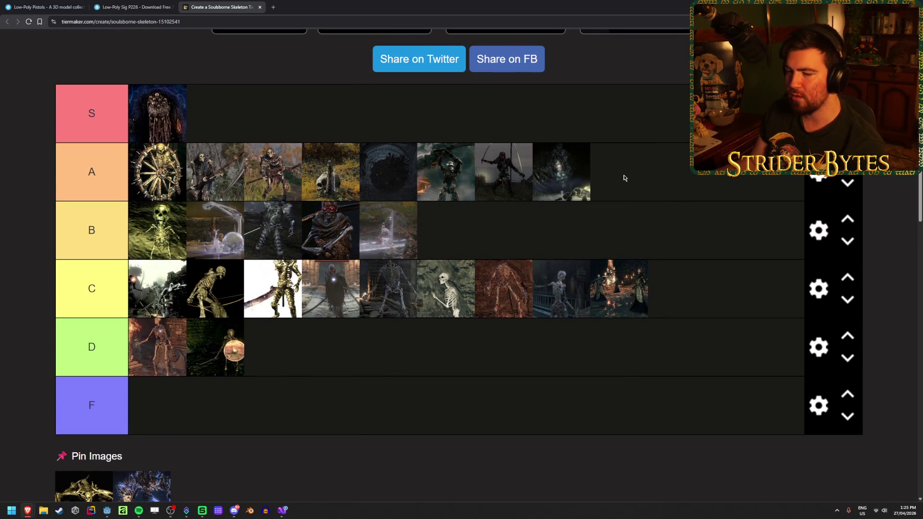
scroll(241, 403, "down", 1)
mouse_move(84, 463)
left_mouse_down()
mouse_move(478, 325)
mouse_move(478, 339)
mouse_move(518, 208)
mouse_move(639, 167)
mouse_move(627, 149)
left_mouse_up()
mouse_move(79, 462)
left_mouse_down()
mouse_move(324, 70)
mouse_move(287, 92)
left_mouse_up()
scroll(287, 94, "up", 1)
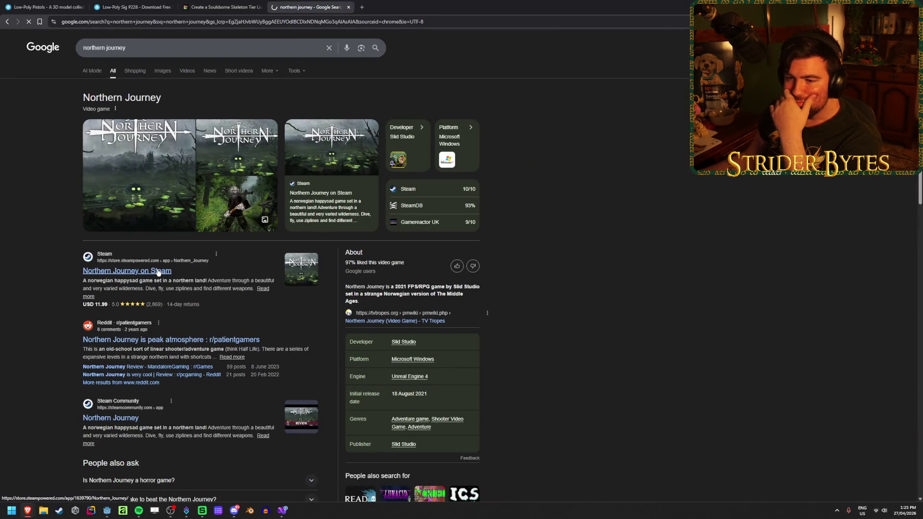
- Open the Northern Journey Steam page and view its waterfall, plane and green spider screenshots
left_click(158, 272)
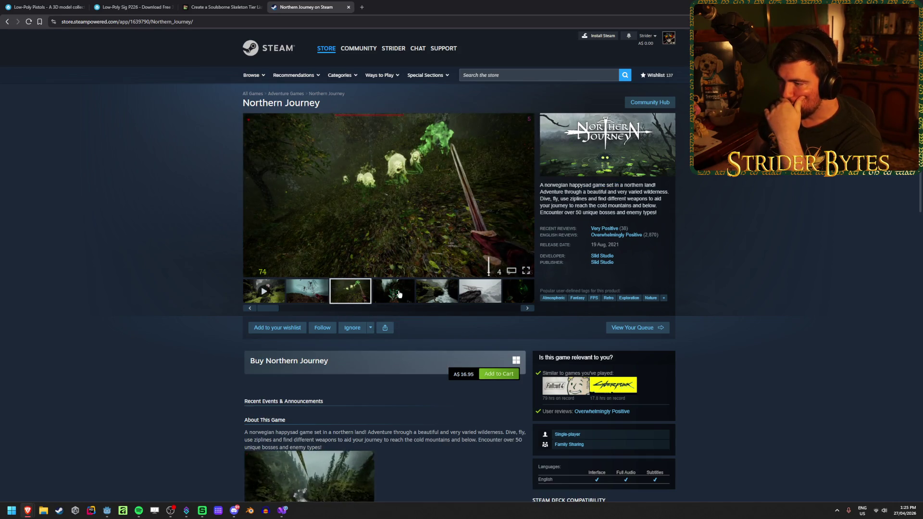
left_click(399, 294)
left_click(436, 292)
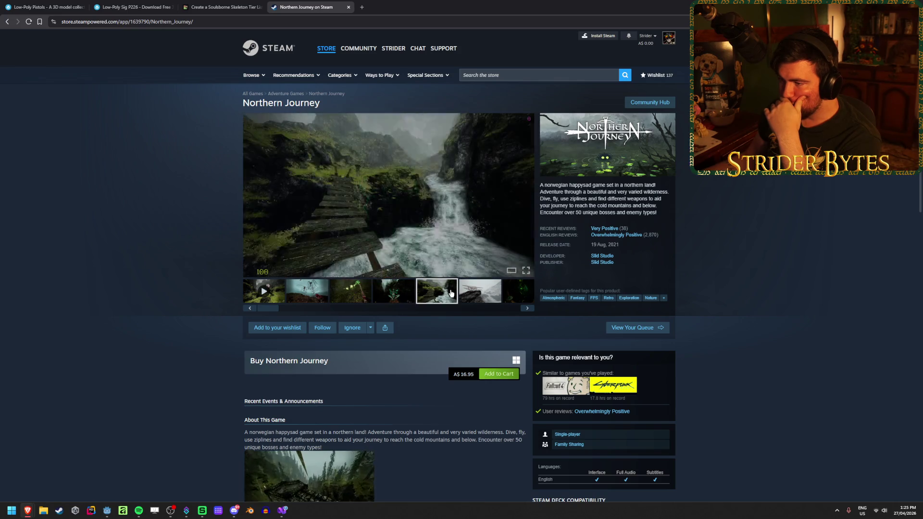
left_click(490, 293)
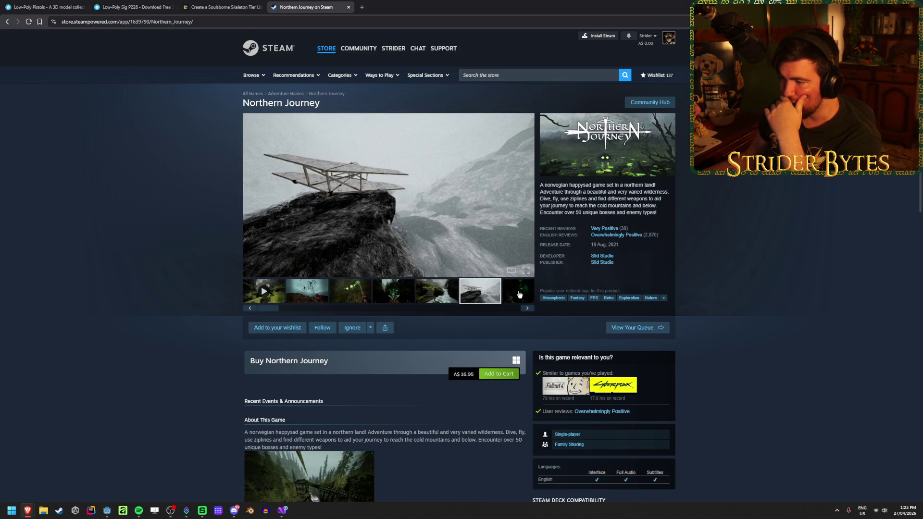
left_click(518, 292)
- Cycle through the remaining screenshots, including zipline hut, forest scene and crossbow menu, and scroll the page
left_click(304, 296)
left_click(350, 292)
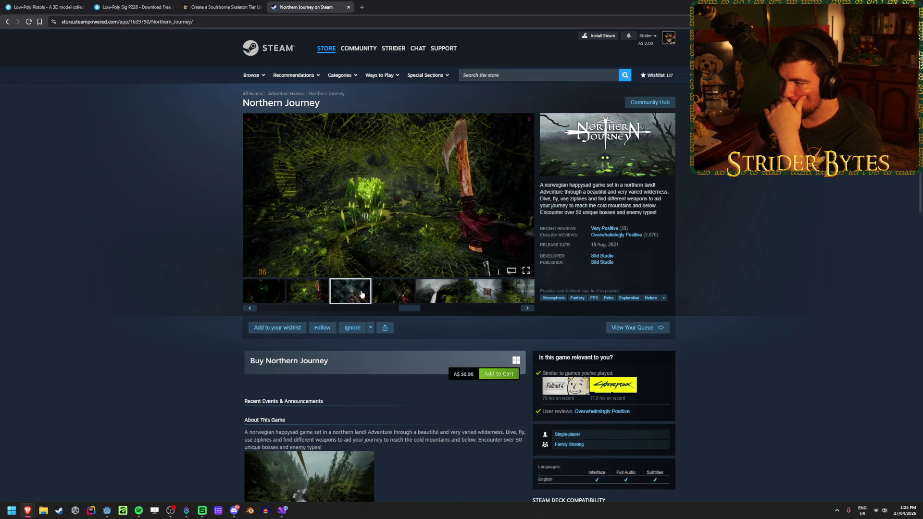
left_click(397, 292)
left_click(436, 291)
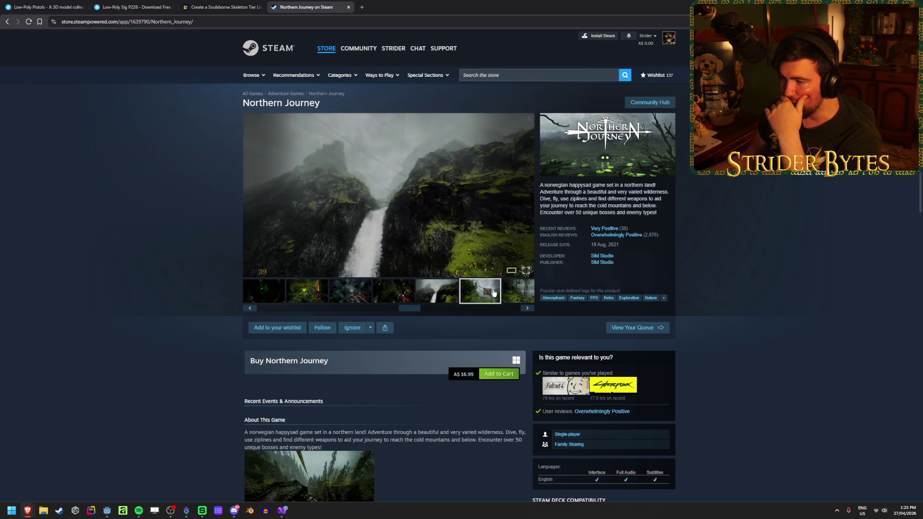
left_click(479, 292)
left_click(515, 292)
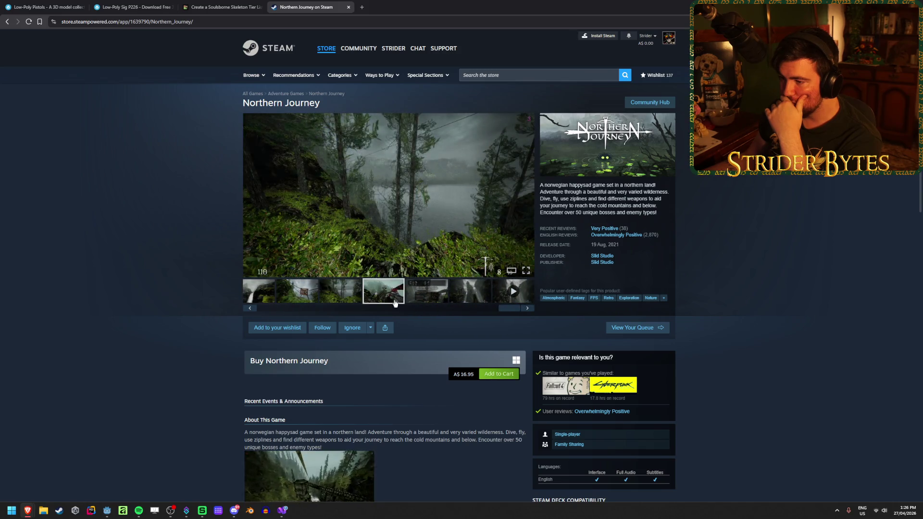
left_click(427, 295)
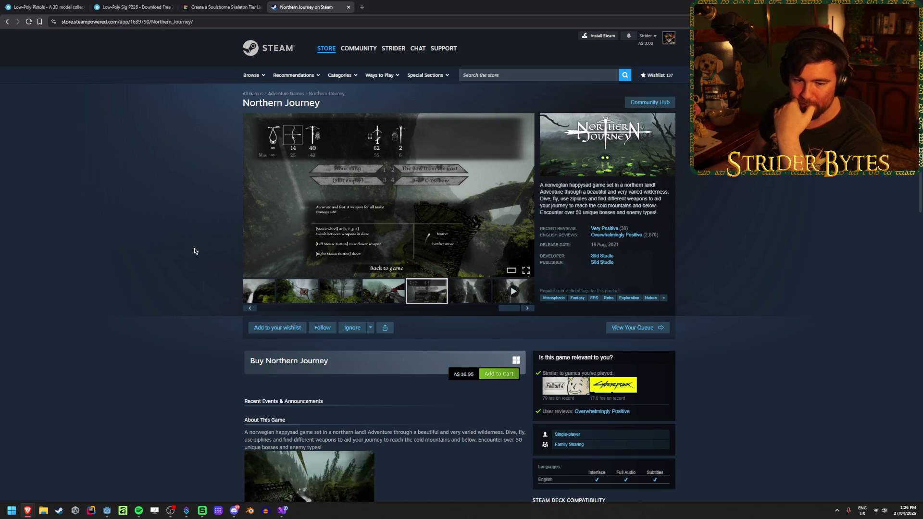
scroll(184, 253, "down", 5)
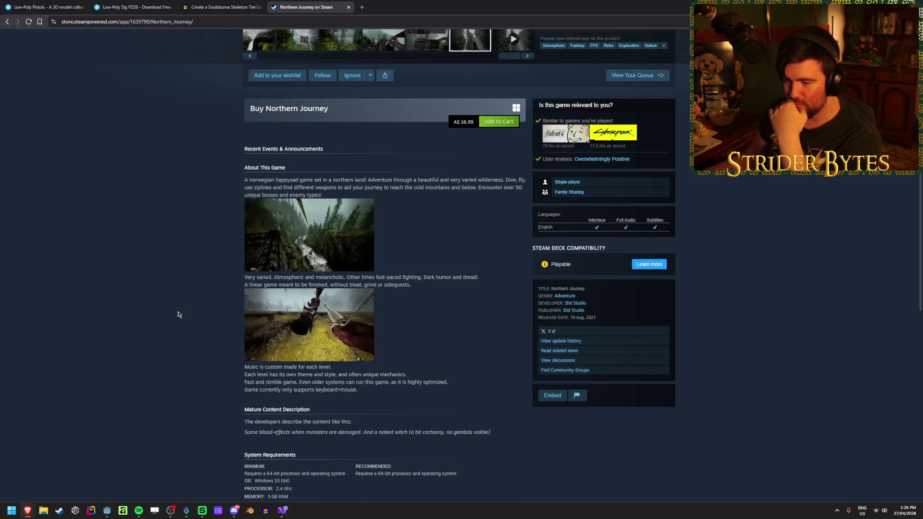
scroll(178, 314, "up", 5)
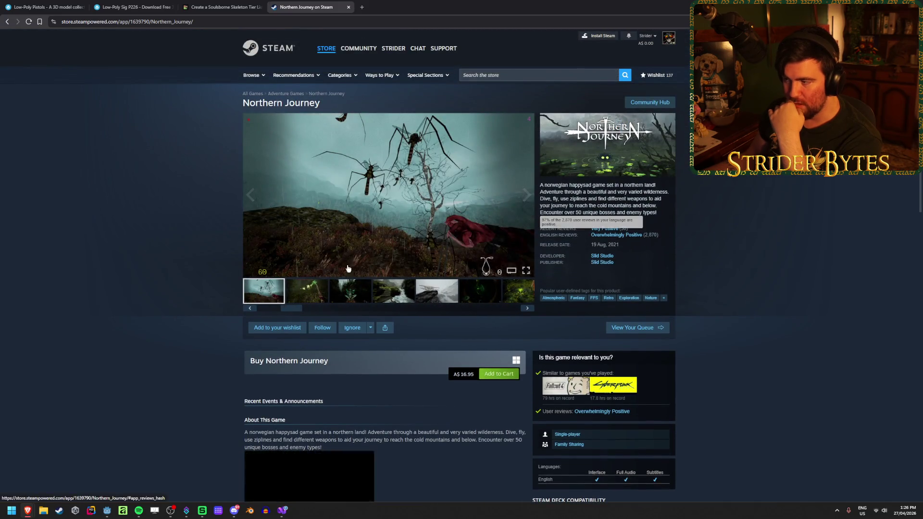
- Close the Northern Journey store tab and review the tier list, leaving the wheel image in A
middle_click(302, 5)
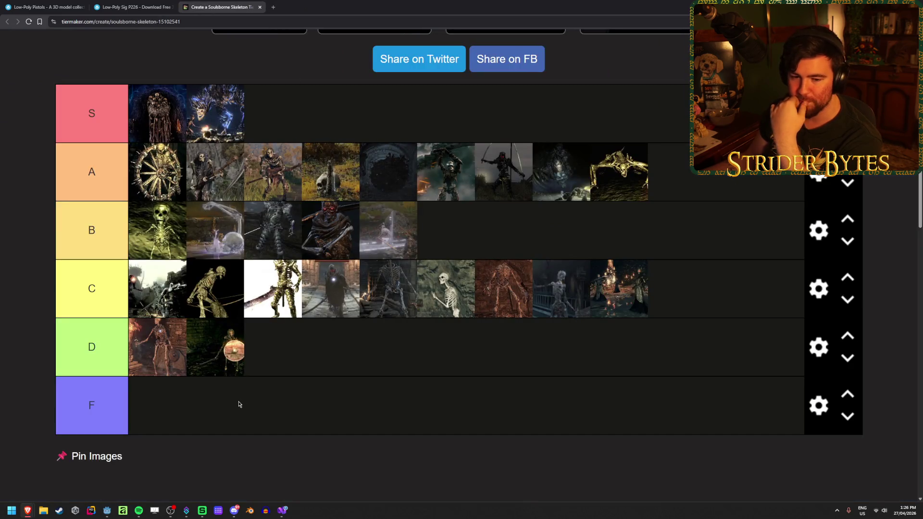
scroll(241, 403, "up", 2)
scroll(290, 315, "down", 4)
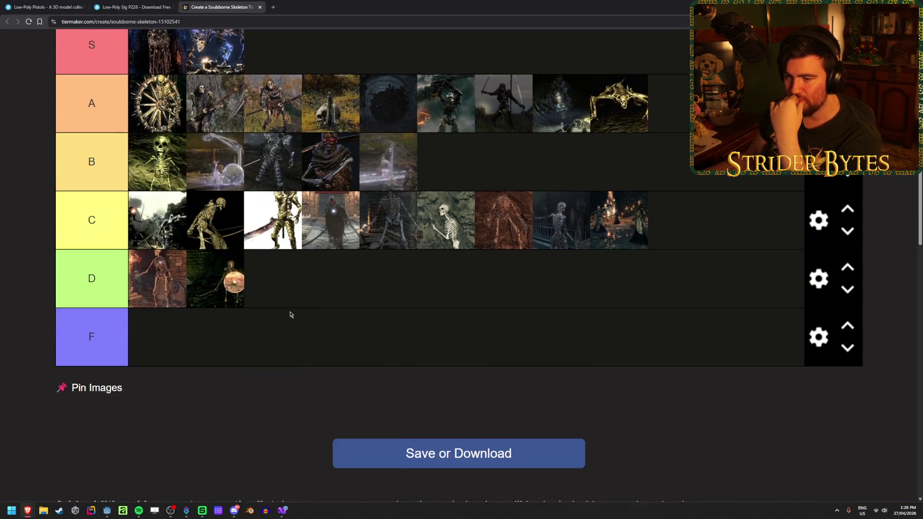
scroll(291, 315, "up", 1)
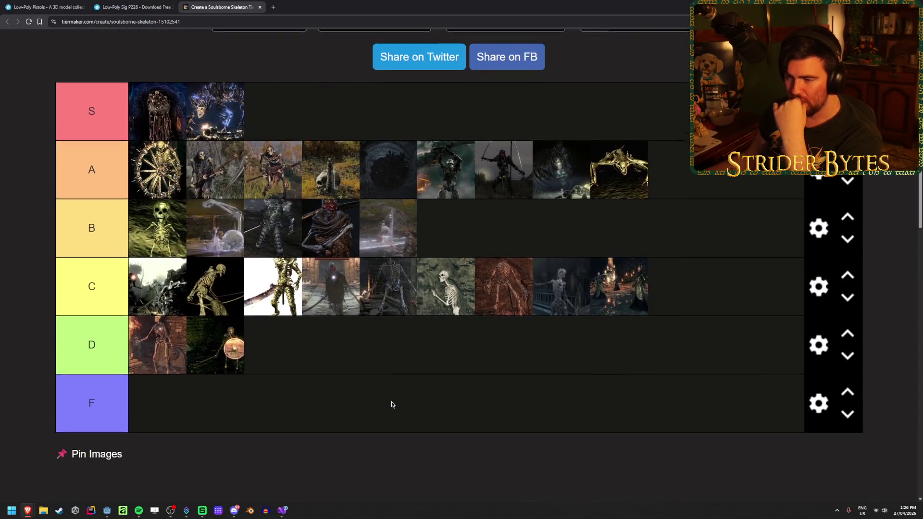
mouse_move(201, 159)
left_mouse_down()
mouse_move(234, 392)
mouse_move(146, 172)
left_mouse_up()
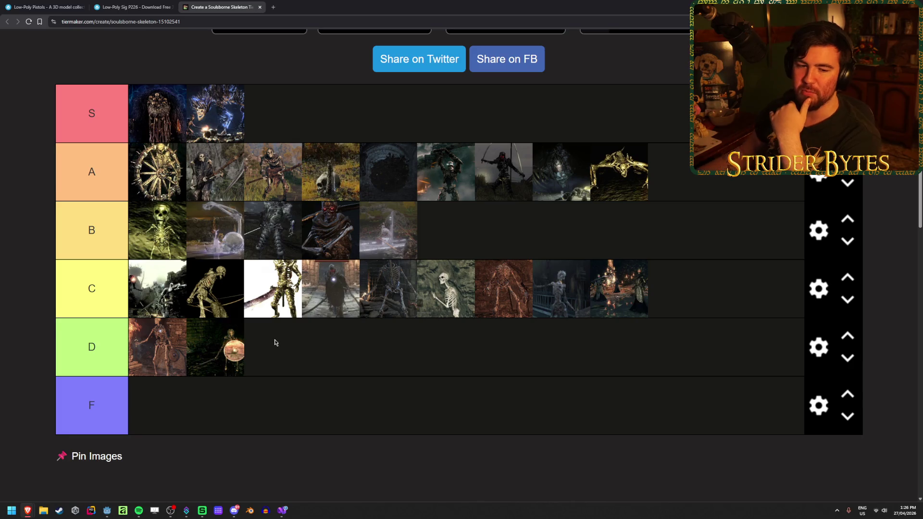
scroll(273, 336, "down", 4)
scroll(258, 337, "up", 2)
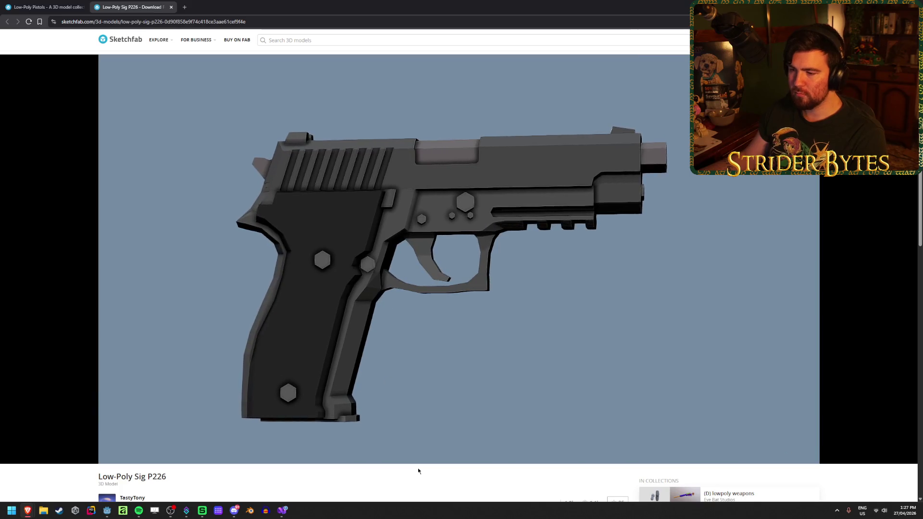
scroll(418, 470, "down", 3)
left_click(131, 412)
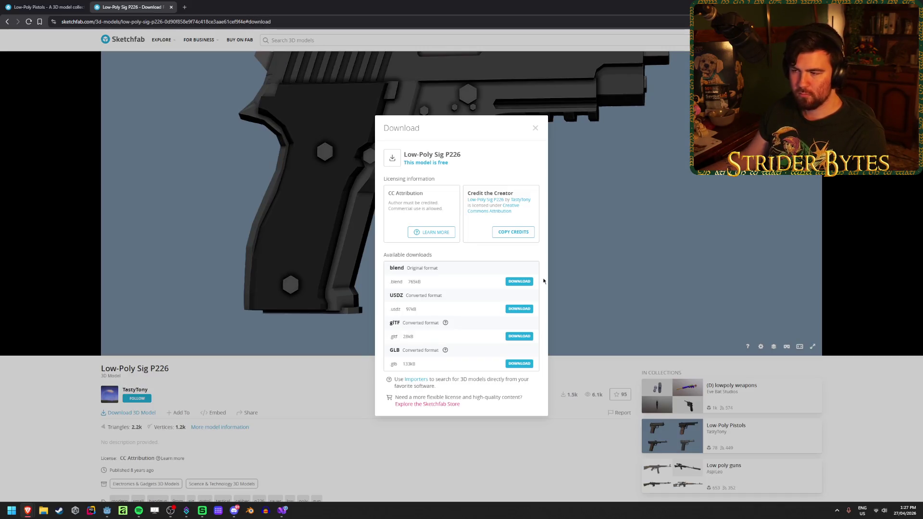
left_click(516, 284)
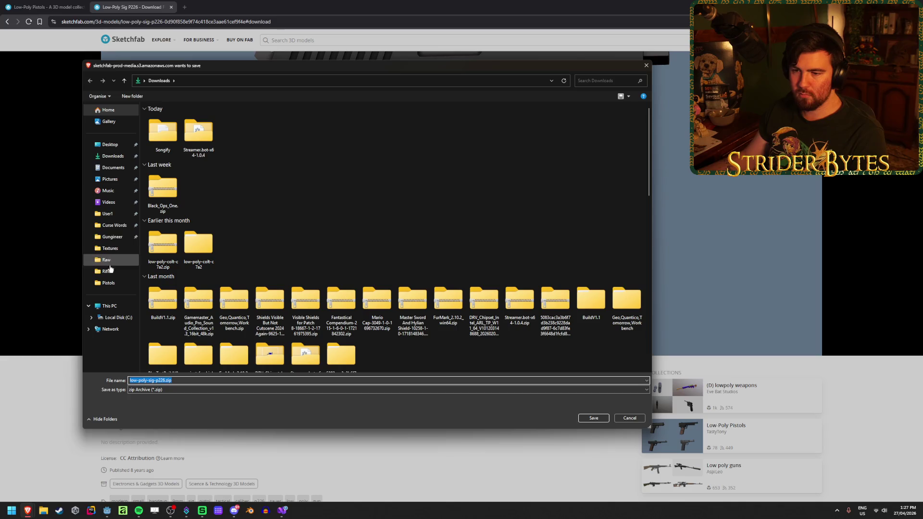
left_click(108, 282)
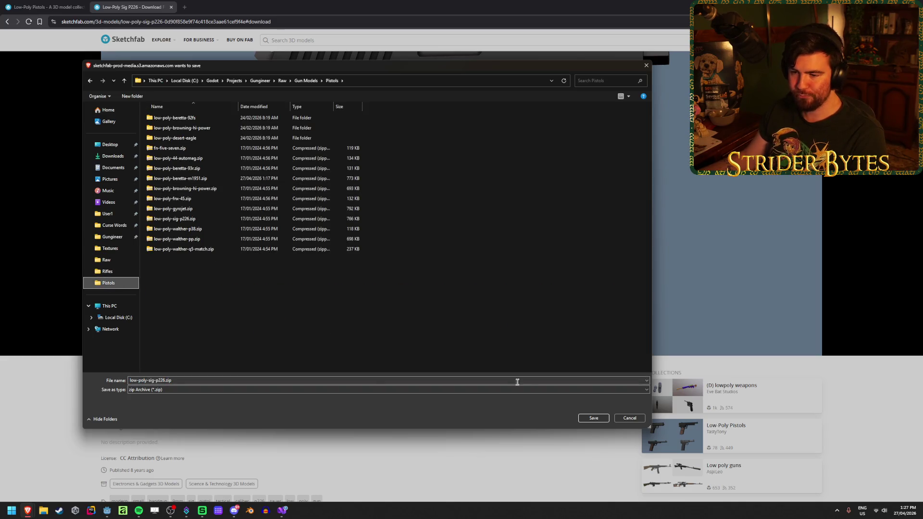
left_click(587, 420)
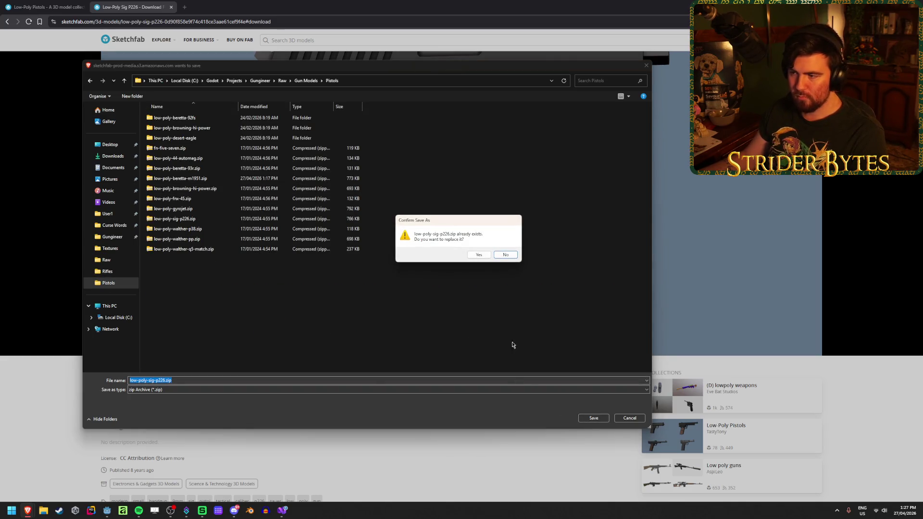
left_click(505, 255)
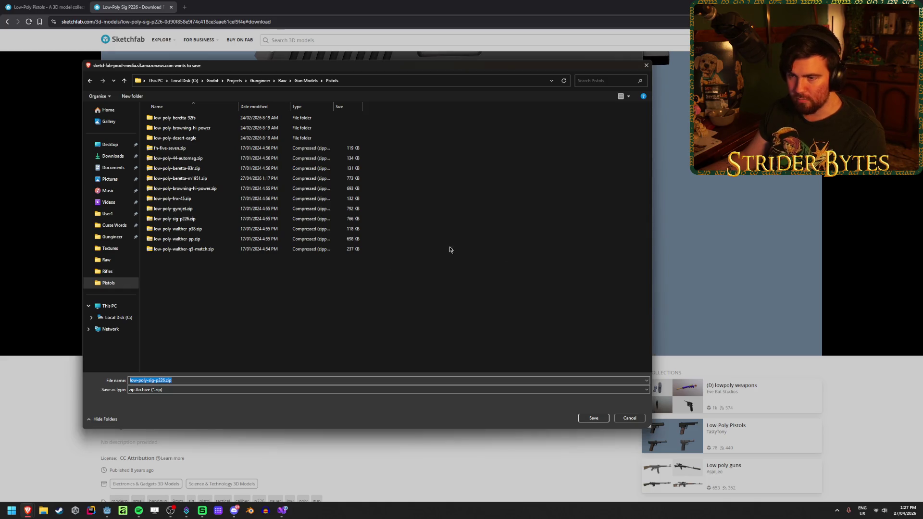
left_click(628, 419)
left_click(535, 128)
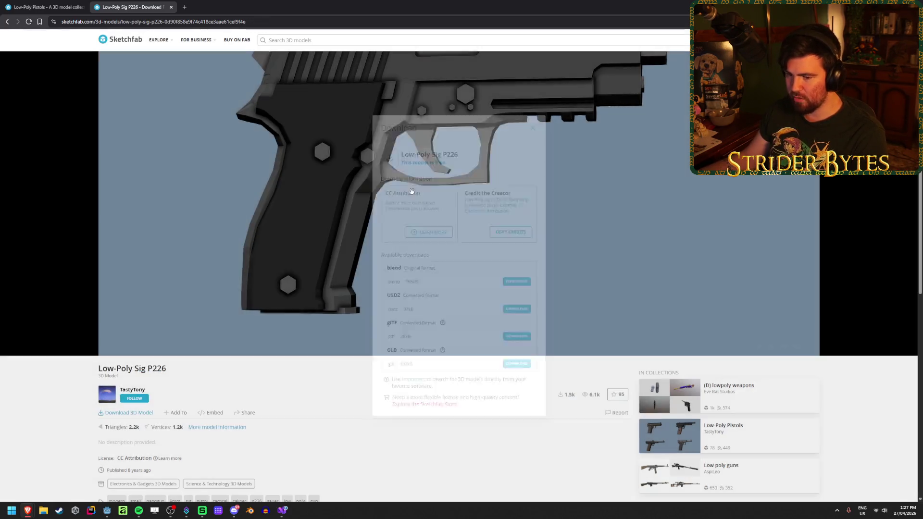
left_click(43, 512)
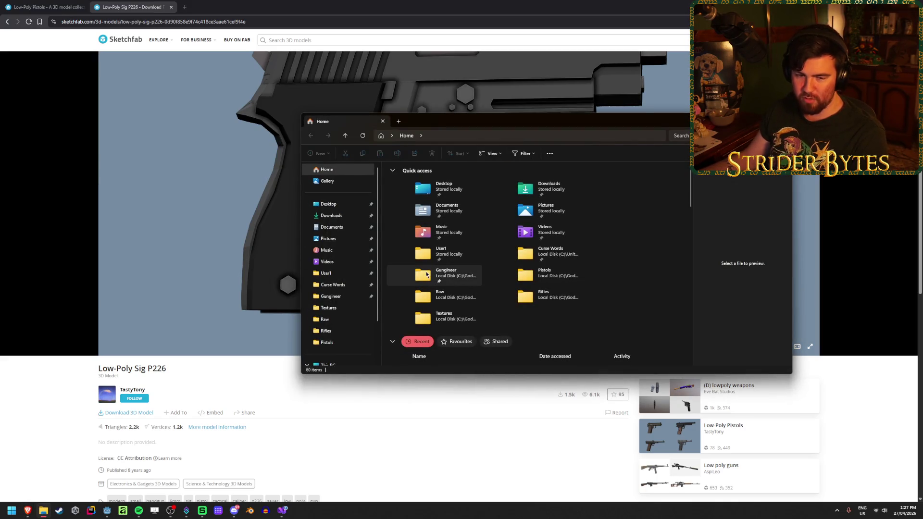
- Go from Downloads to the Gungineer raw pistol models folder and shift the Explorer window left
left_click(332, 216)
left_click(344, 338)
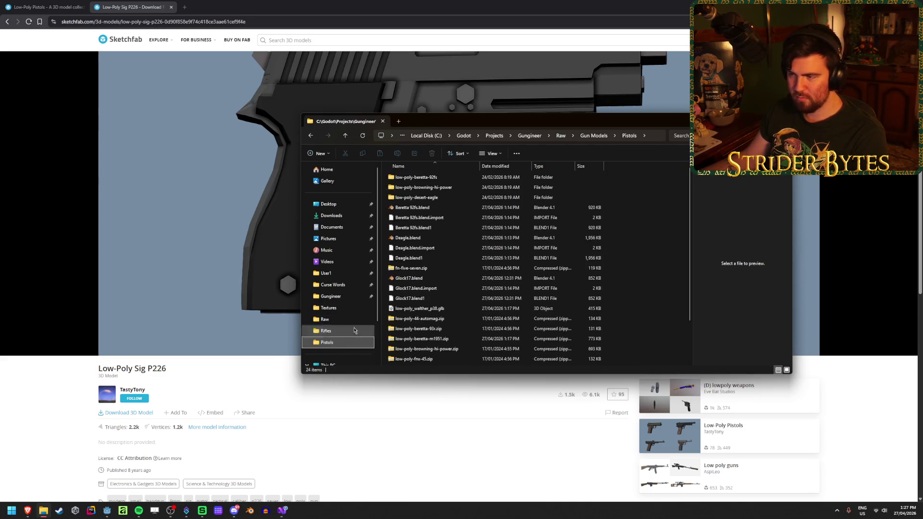
scroll(652, 231, "down", 2)
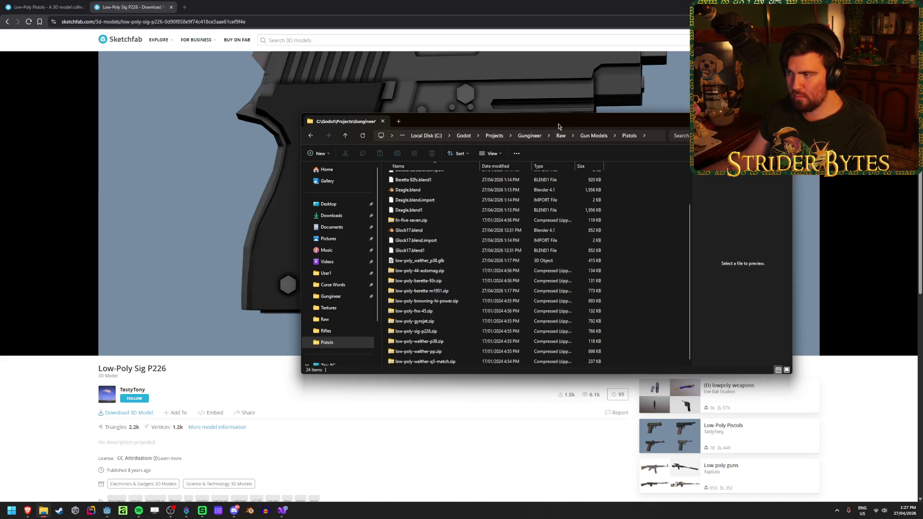
left_click_drag(559, 126, 435, 121)
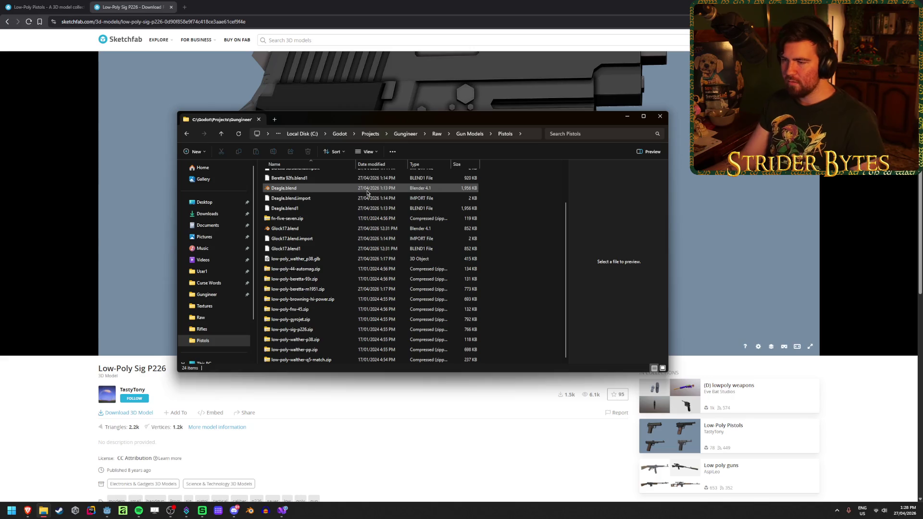
scroll(518, 228, "up", 2)
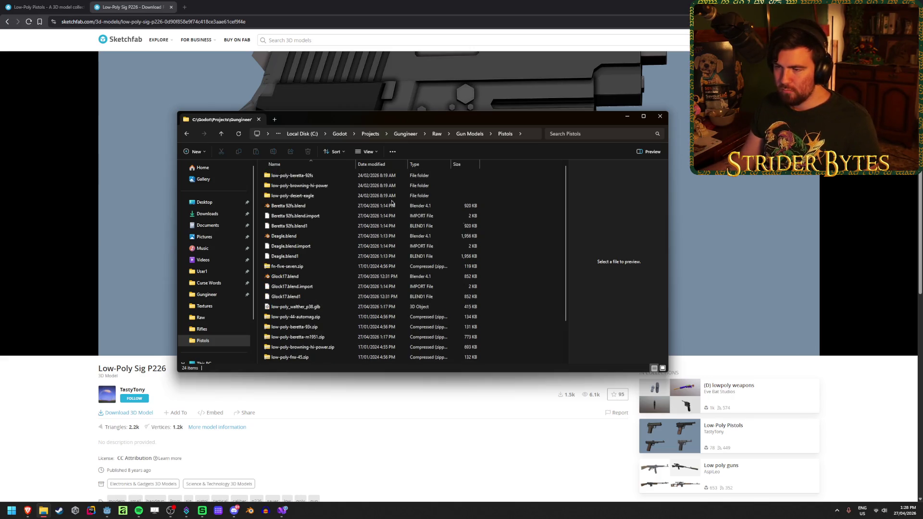
- Check the desert-eagle folder, delete the extracted beretta and desert-eagle folders, and close the Sig P226 tab
double_click(290, 195)
double_click(266, 175)
double_click(187, 134)
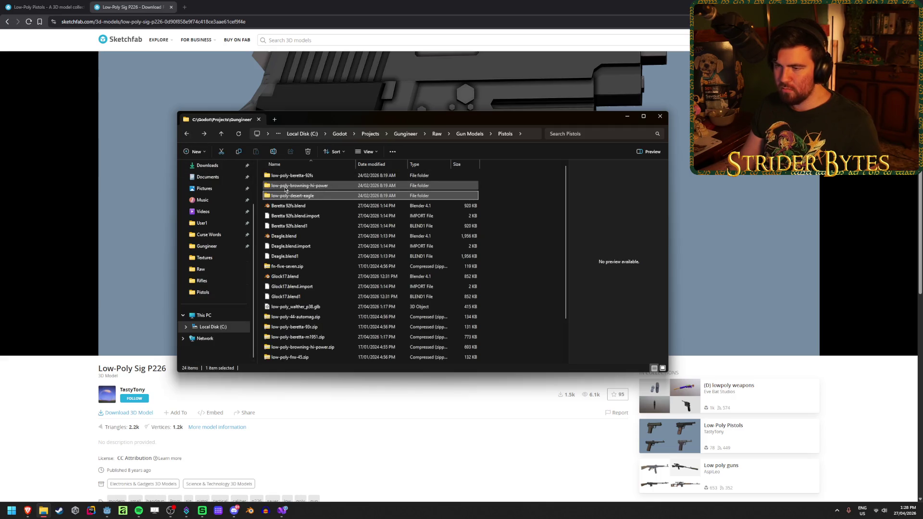
left_click(308, 176, "ctrl")
key("Delete")
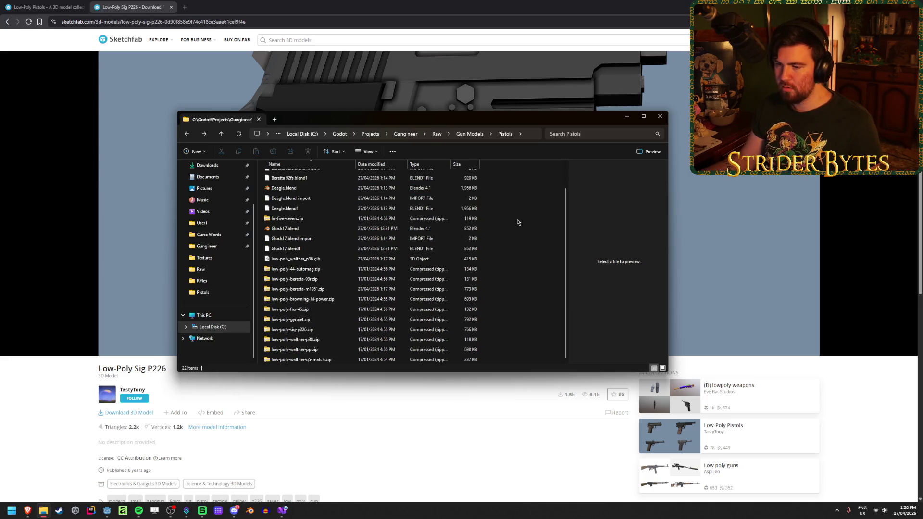
scroll(321, 362, "down", 1)
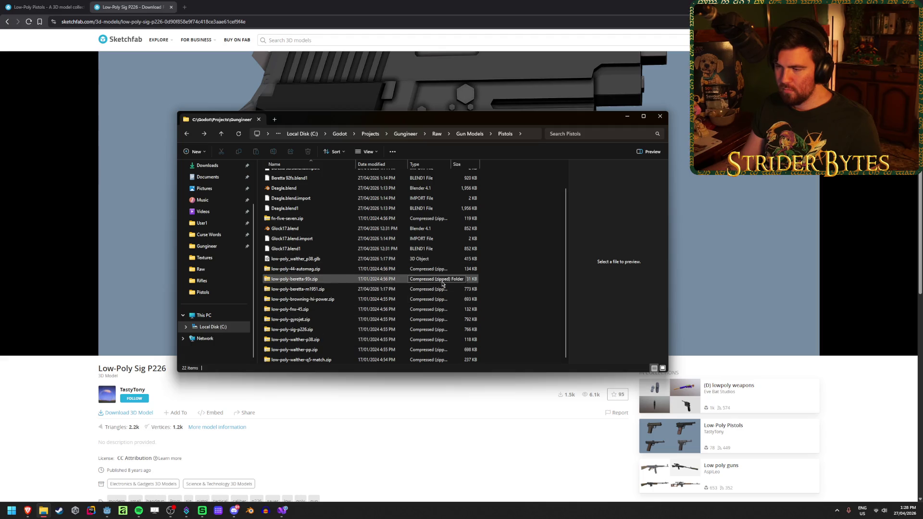
left_click(316, 3)
middle_click(142, 3)
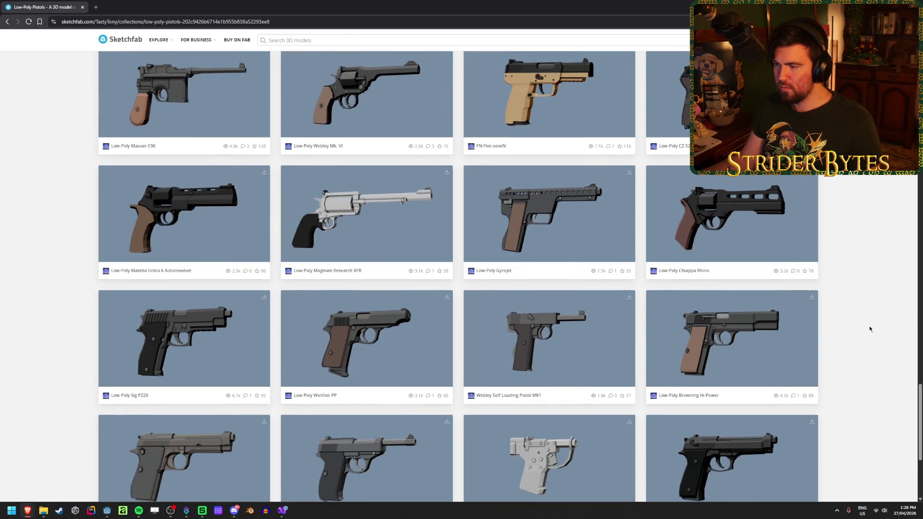
- Scroll the Low-Poly Pistols grid showing the Sig P226, Walther PP, Browning Hi-Power and Beretta 92fs
scroll(869, 329, "down", 3)
scroll(869, 328, "up", 2)
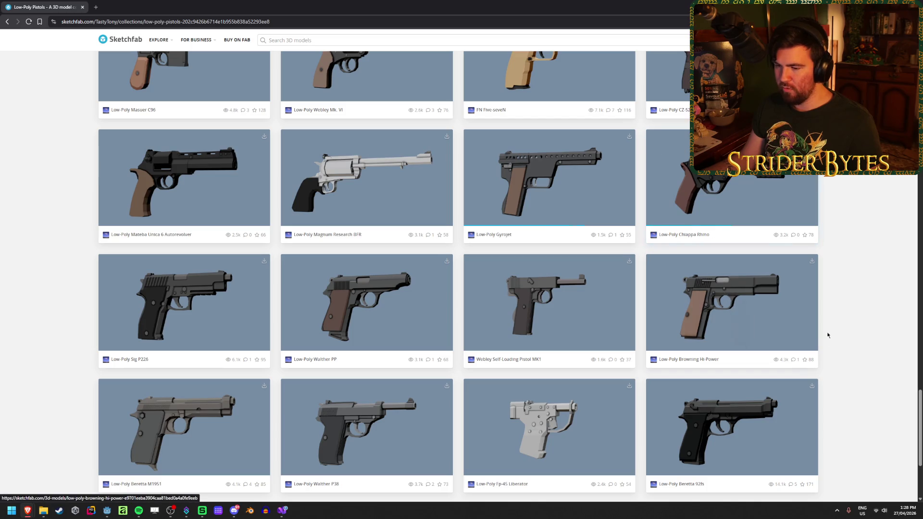
scroll(870, 318, "down", 1)
scroll(869, 317, "up", 1)
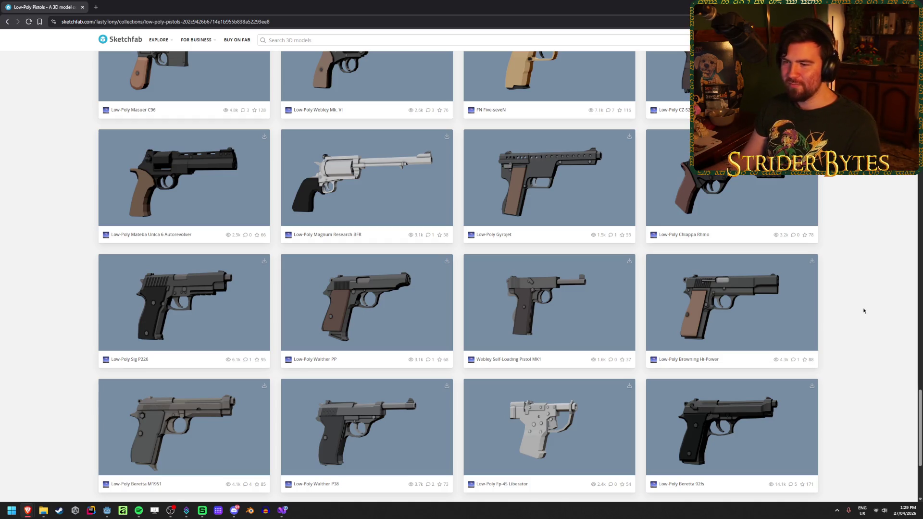
scroll(864, 311, "up", 2)
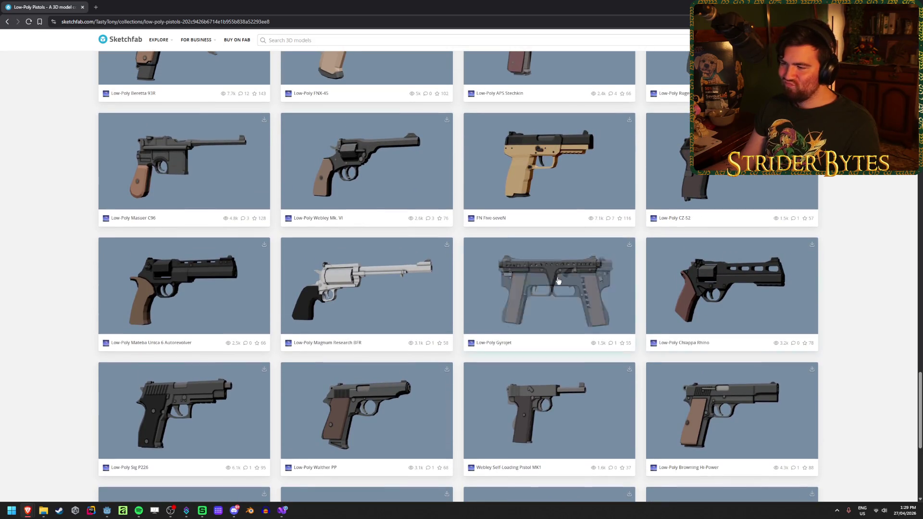
- Open the Low-Poly Gyrojet model and orbit it to tilted and three-quarter views, scrolling its details
left_click(530, 292)
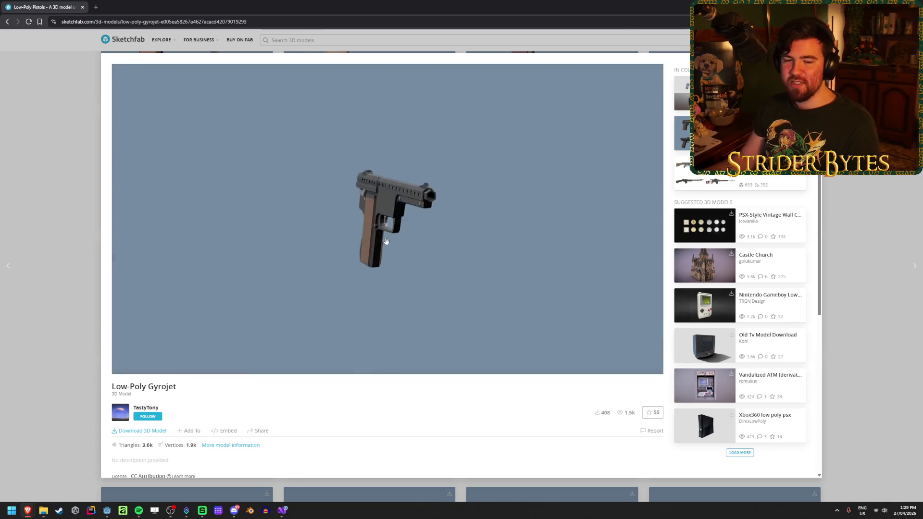
mouse_move(299, 267)
left_mouse_down()
mouse_move(350, 216)
mouse_move(346, 274)
mouse_move(402, 277)
mouse_move(445, 266)
left_mouse_up()
mouse_move(521, 259)
left_mouse_down()
mouse_move(514, 200)
mouse_move(624, 221)
mouse_move(521, 228)
mouse_move(460, 182)
mouse_move(423, 197)
mouse_move(455, 209)
mouse_move(468, 193)
mouse_move(487, 250)
mouse_move(546, 247)
mouse_move(495, 264)
mouse_move(309, 259)
mouse_move(397, 253)
mouse_move(368, 249)
mouse_move(517, 253)
mouse_move(433, 255)
left_mouse_up()
scroll(375, 422, "down", 4)
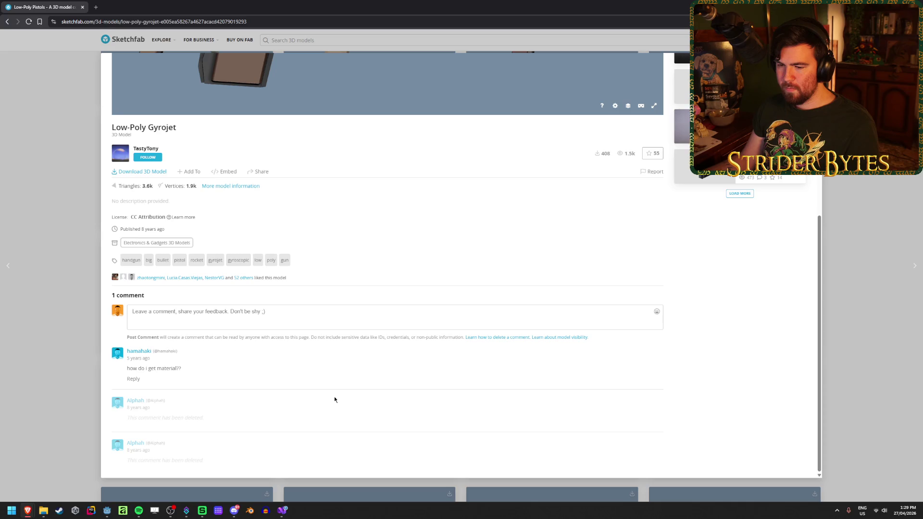
scroll(334, 400, "up", 5)
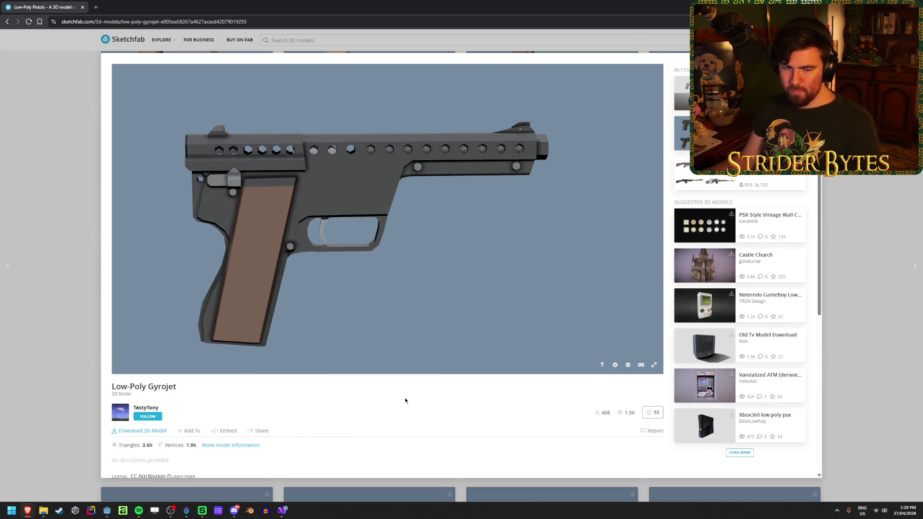
mouse_move(355, 272)
left_mouse_down()
mouse_move(354, 264)
mouse_move(325, 290)
mouse_move(382, 290)
mouse_move(381, 301)
mouse_move(381, 241)
mouse_move(301, 266)
mouse_move(442, 269)
mouse_move(362, 267)
mouse_move(403, 262)
mouse_move(374, 260)
mouse_move(329, 266)
mouse_move(335, 279)
left_mouse_up()
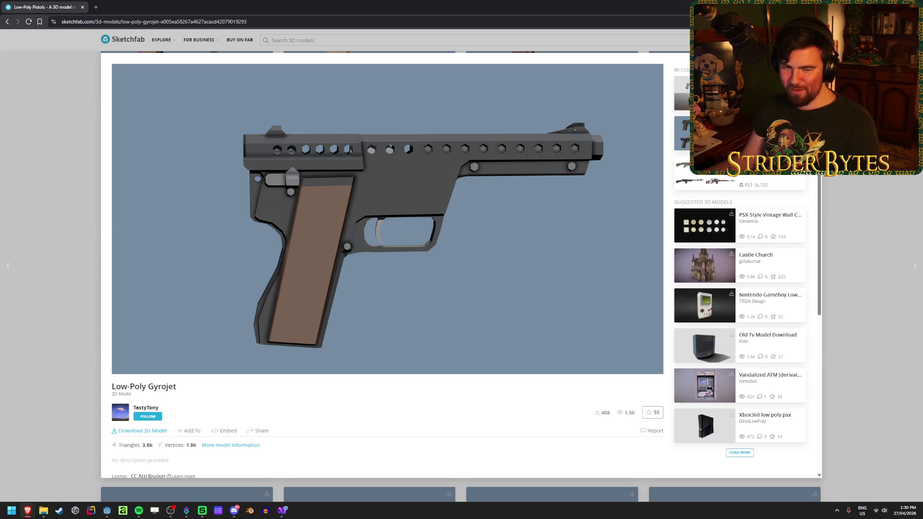
mouse_move(354, 176)
left_mouse_down()
mouse_move(264, 192)
mouse_move(132, 4)
left_mouse_up()
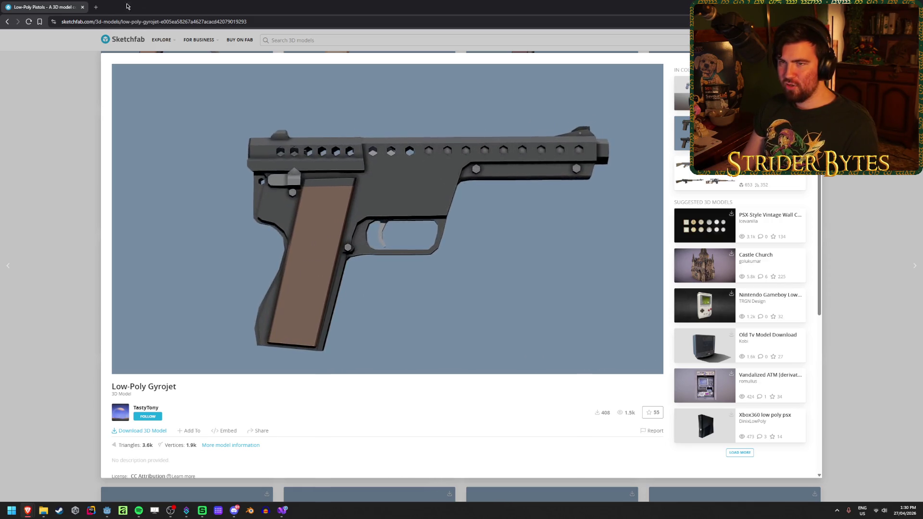
left_click(95, 7)
- Search Google for 'gyrohjet' and look through the Gyrojet image results and YouTube explainer video
type("gyroh")
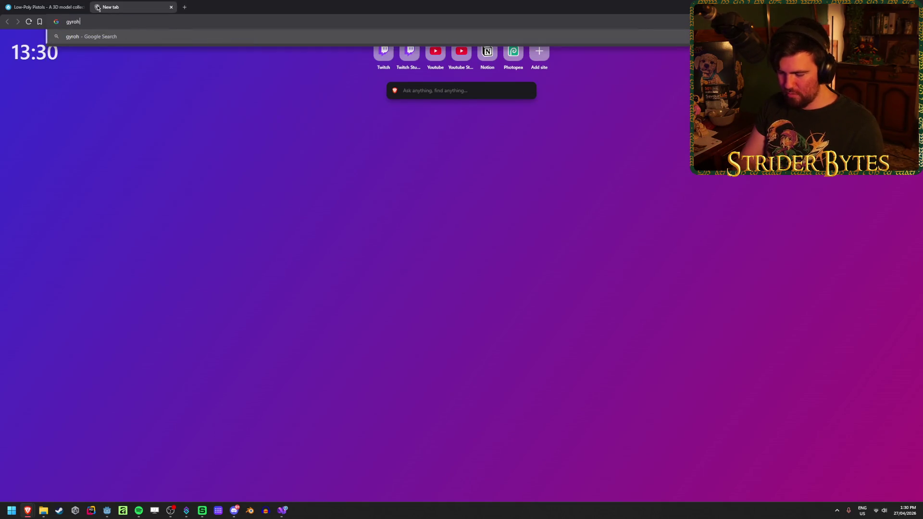
type("jet")
key("Return")
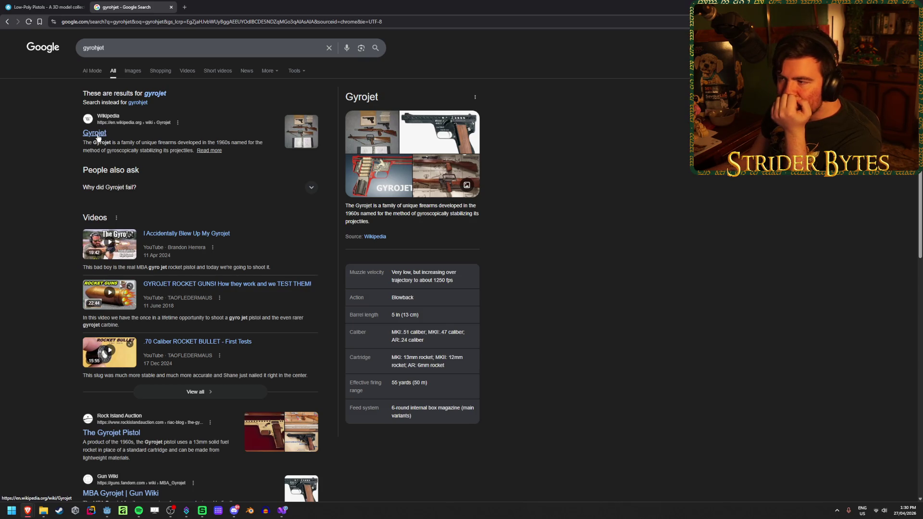
left_click_drag(194, 143, 236, 149)
left_click(235, 148)
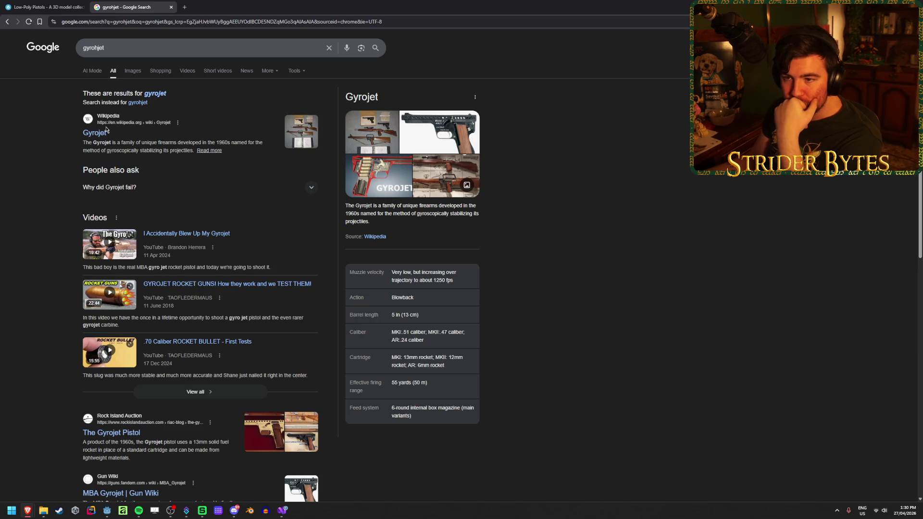
left_click(132, 72)
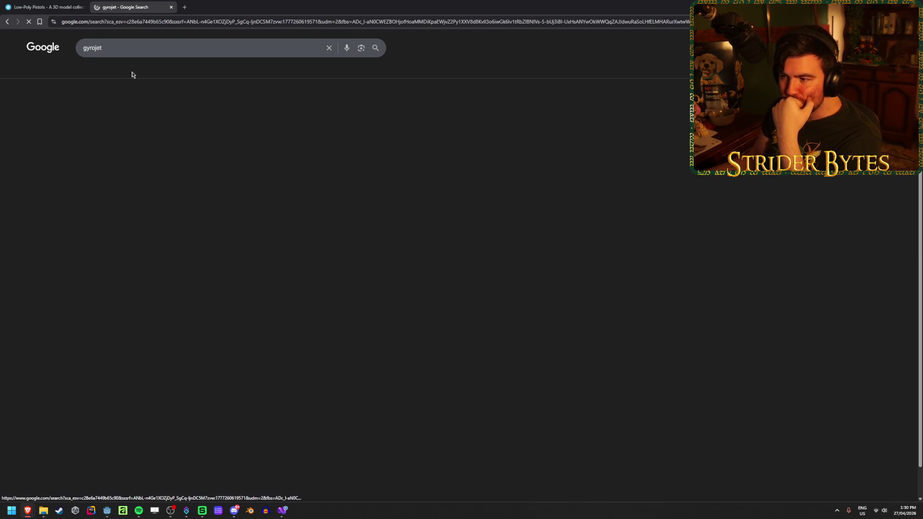
left_click(60, 145)
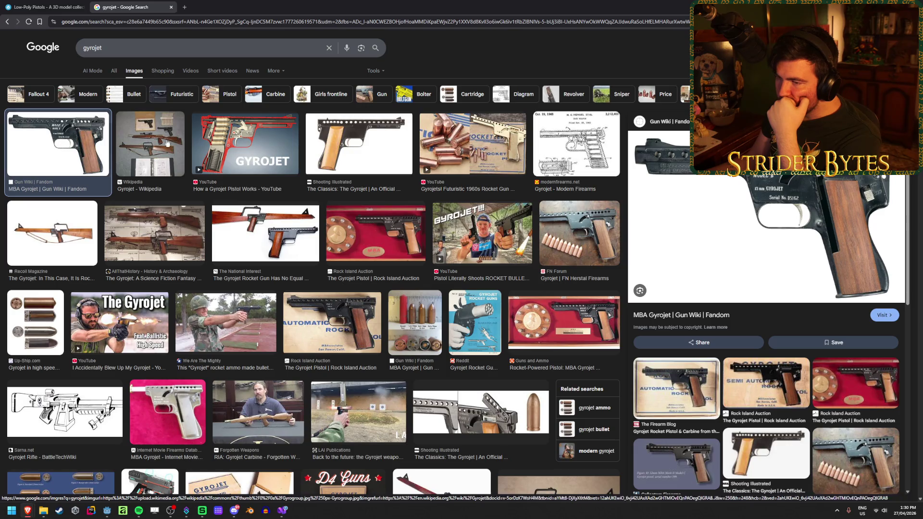
left_click(246, 144)
left_click(708, 301)
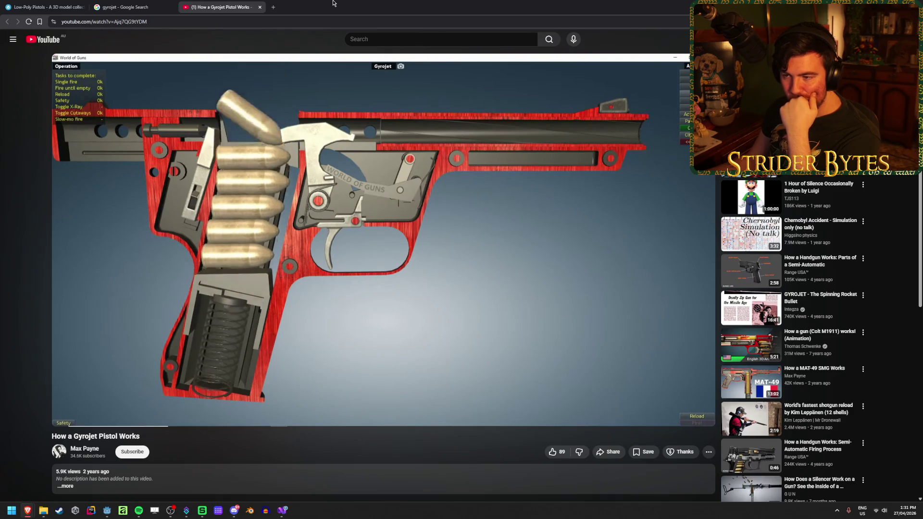
left_click(257, 4)
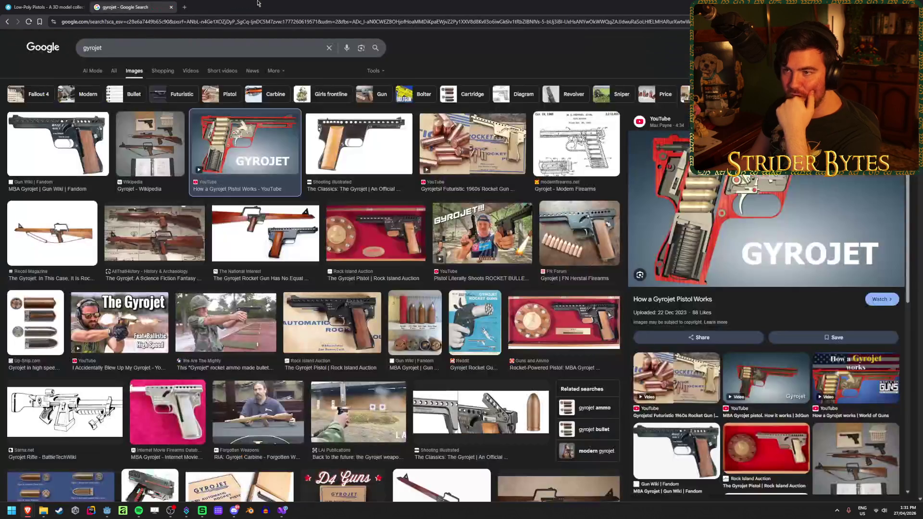
- Delete low-poly-gyrojet.zip from the Pistols folder and close the Google search tab
key("super+Down")
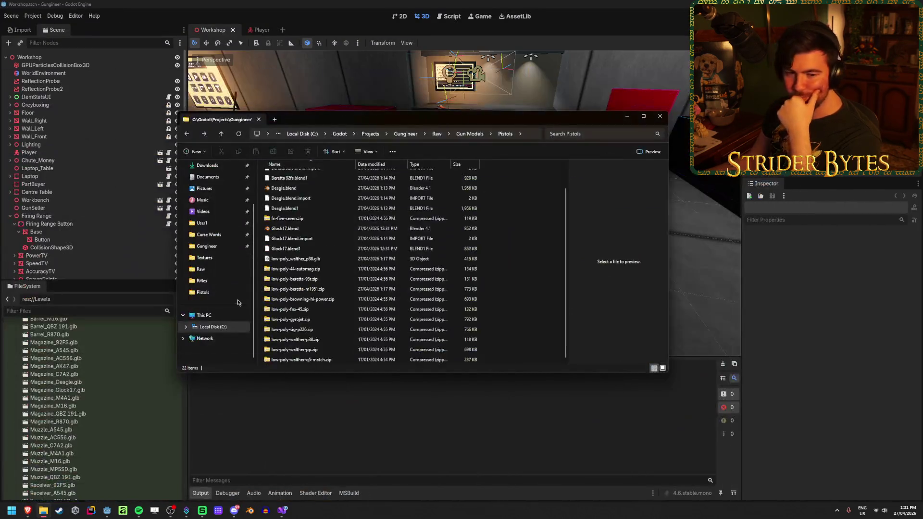
left_click(303, 320)
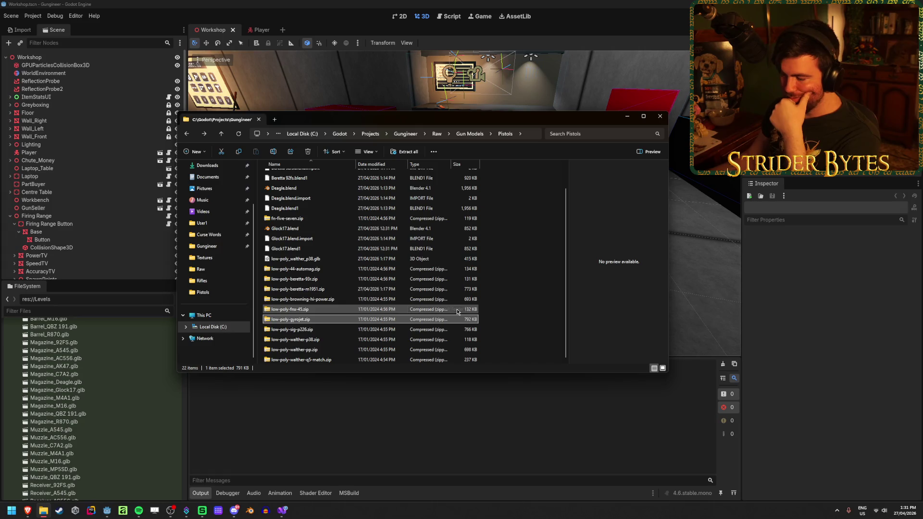
key("Delete")
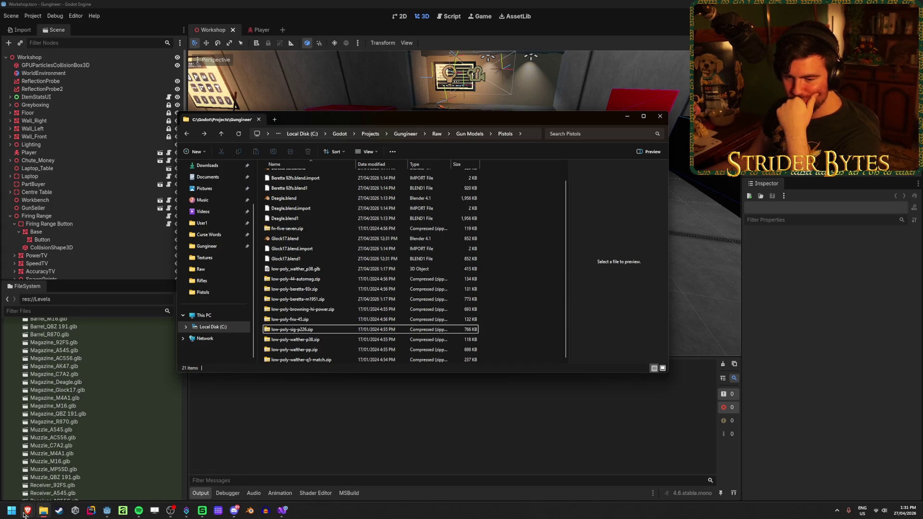
mouse_move(27, 511)
left_click(67, 469)
middle_click(111, 2)
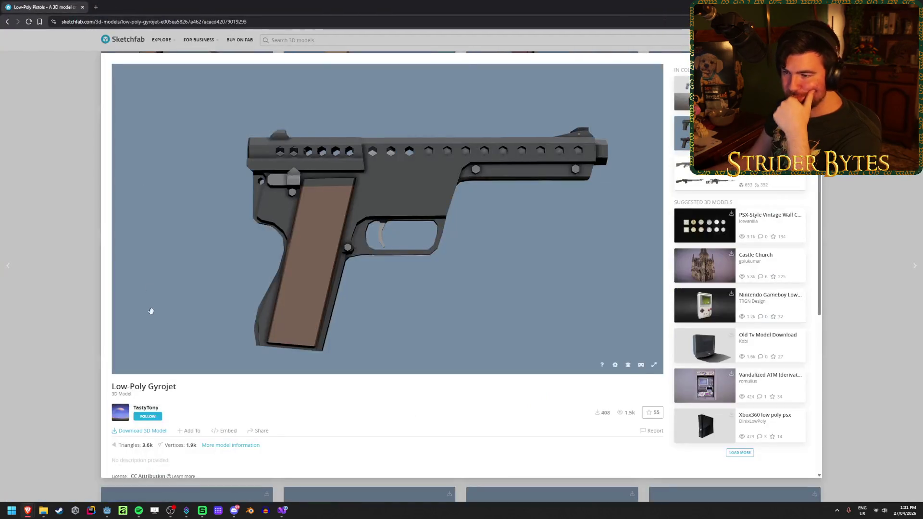
- Return to the collection and open the Chiappa Rhino, Magnum Research BFR and Mateba Unica 6 in background tabs
left_click(56, 274)
scroll(851, 337, "down", 3)
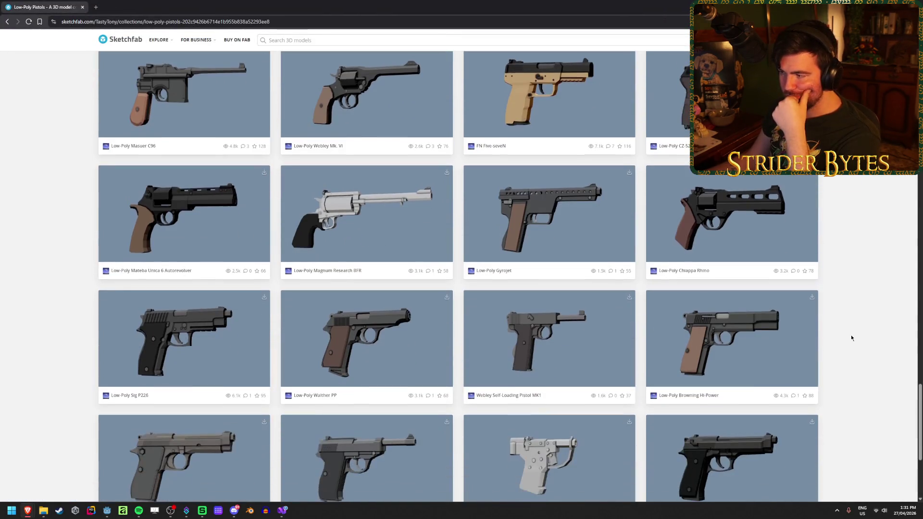
scroll(851, 338, "up", 3)
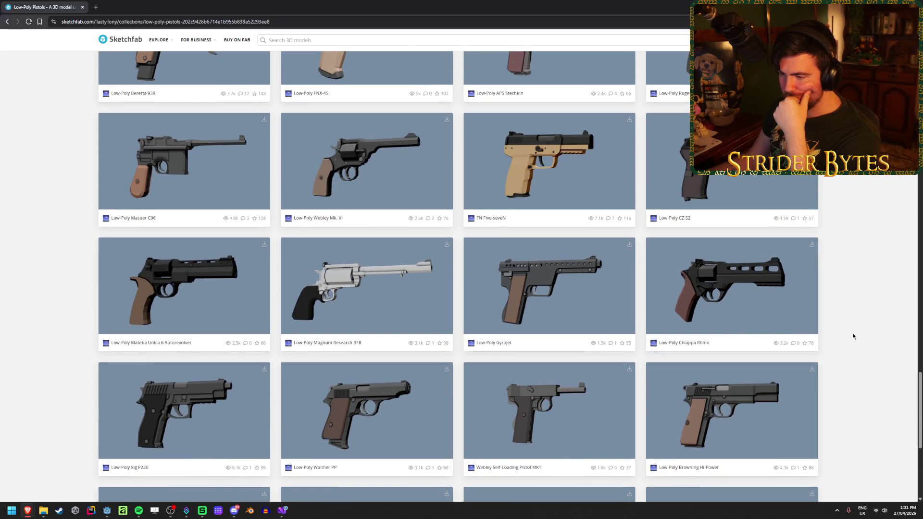
middle_click(725, 299)
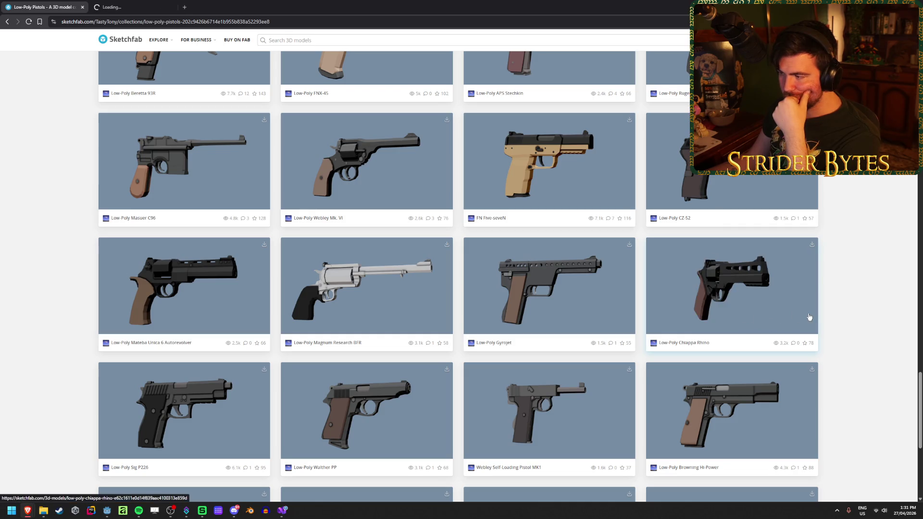
middle_click(396, 294)
middle_click(198, 281)
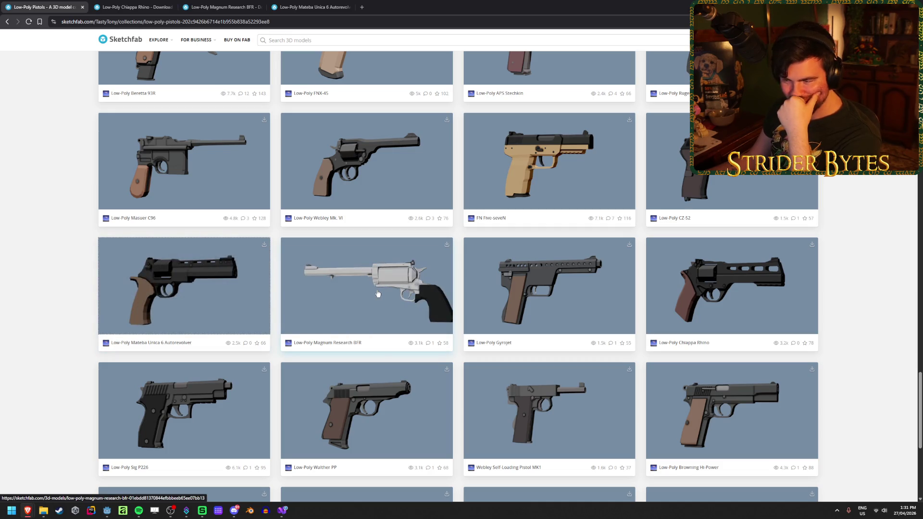
- View the Magnum Research BFR model, glance at the Mateba Unica 6 tab twice, and return to BFR
left_click(235, 7)
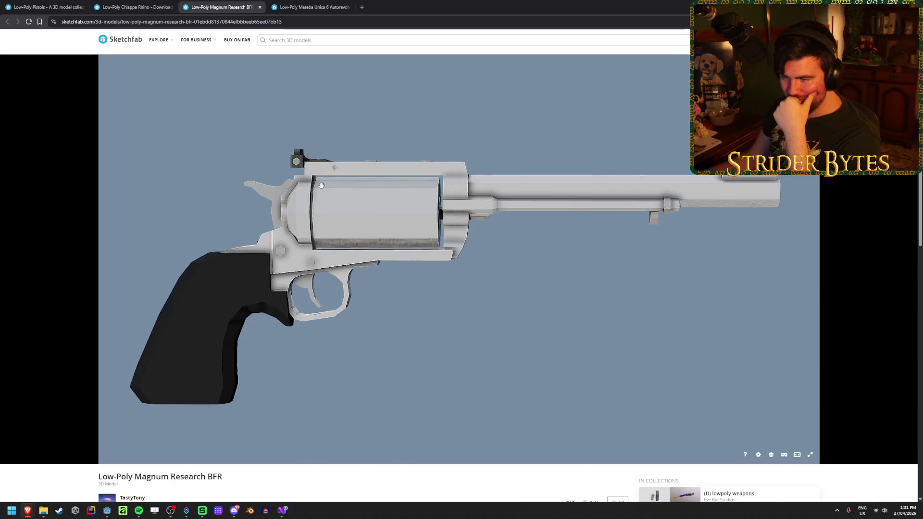
mouse_move(319, 179)
left_mouse_down()
mouse_move(337, 211)
mouse_move(319, 203)
left_mouse_up()
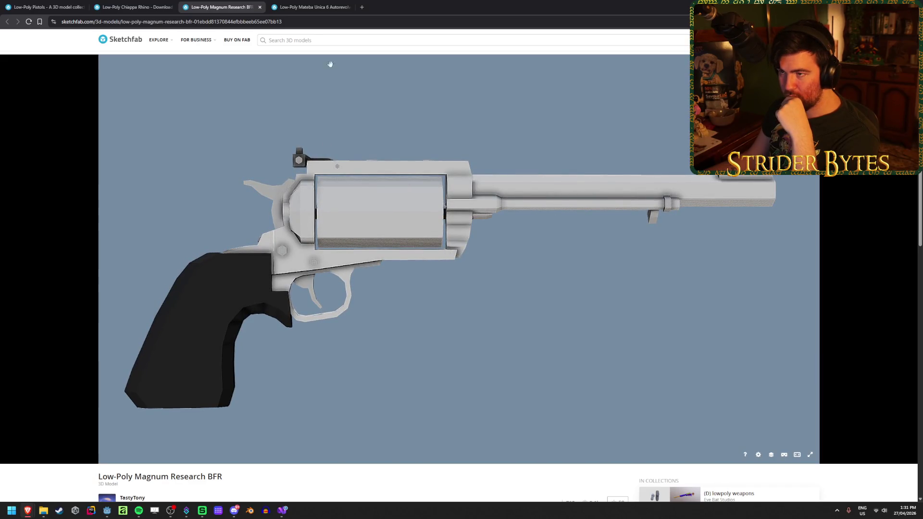
key("ctrl+Tab")
key("ctrl+shift+Tab")
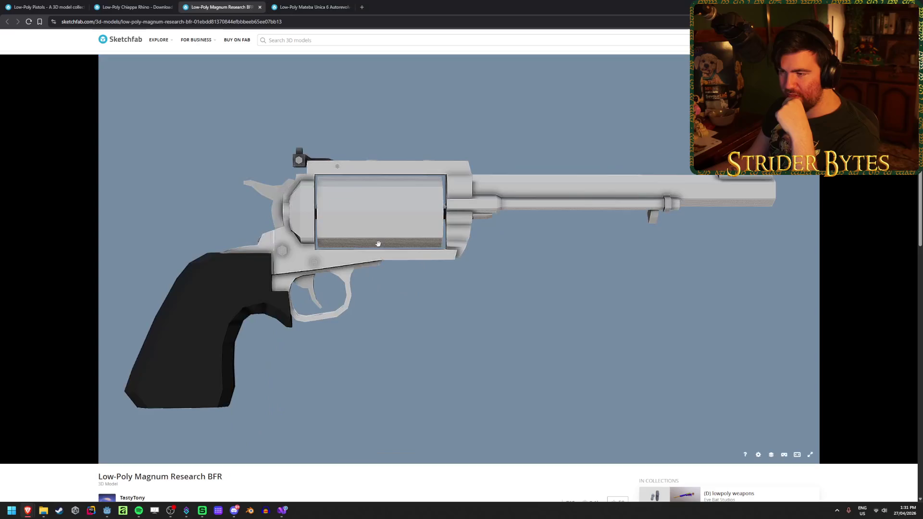
key("ctrl+Tab")
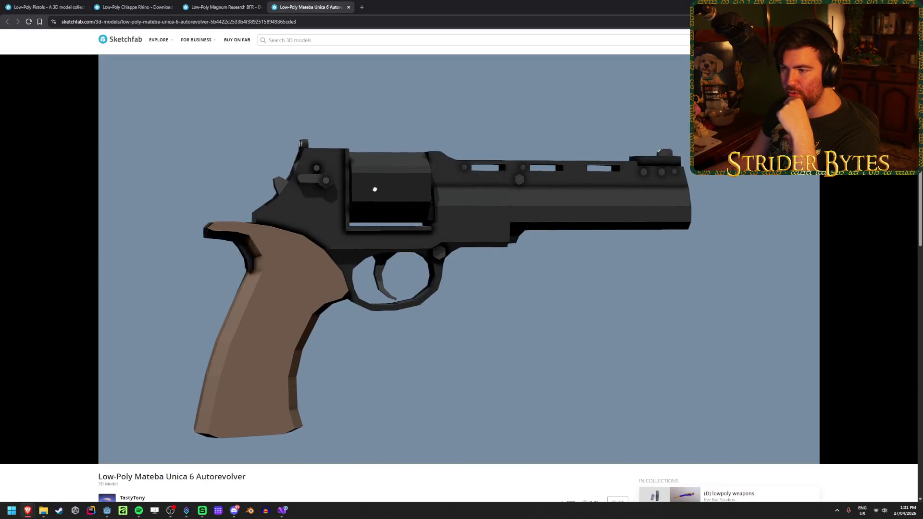
key("ctrl+shift+Tab")
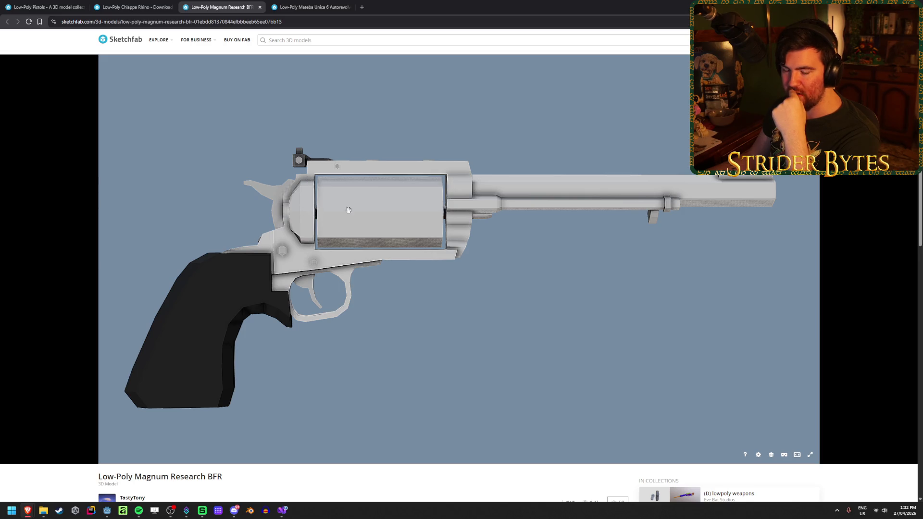
- Orbit the BFR revolver to its other side, then view and orbit the Chiappa Rhino
mouse_move(296, 209)
left_mouse_down()
mouse_move(257, 221)
mouse_move(375, 204)
mouse_move(396, 214)
mouse_move(277, 227)
left_mouse_up()
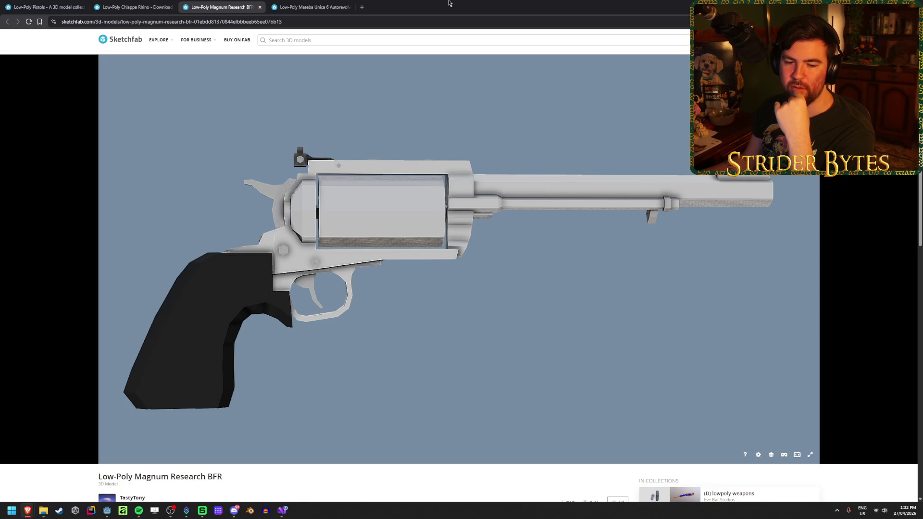
left_click(132, 6)
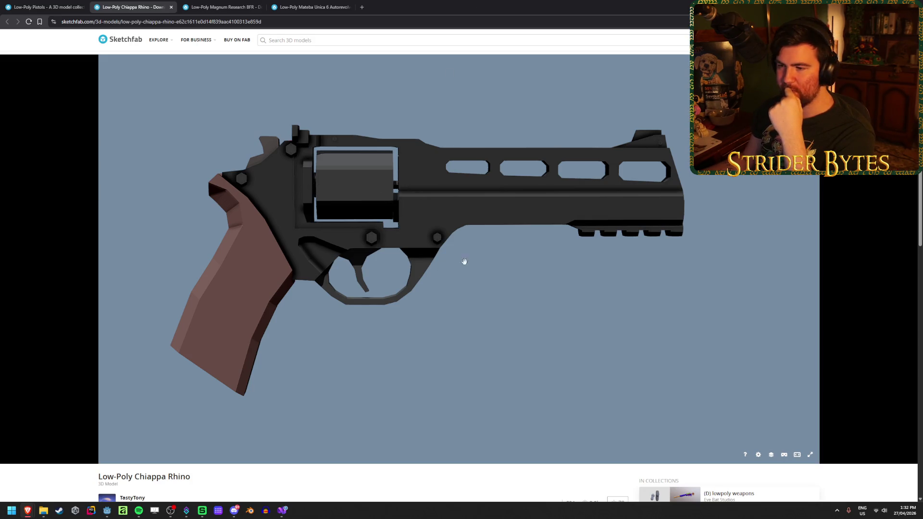
mouse_move(451, 211)
left_mouse_down()
mouse_move(241, 202)
mouse_move(507, 223)
mouse_move(319, 211)
mouse_move(434, 217)
mouse_move(346, 220)
left_mouse_up()
- Compare the Mateba Unica 6 and BFR pages, then settle back on the Low-Poly Chiappa Rhino page
left_click(317, 6)
left_click_drag(370, 222, 298, 292)
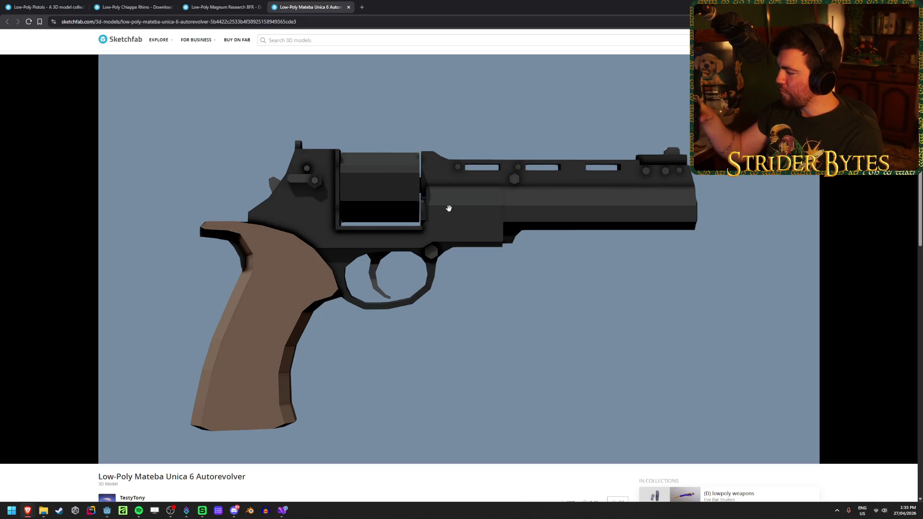
left_click(219, 12)
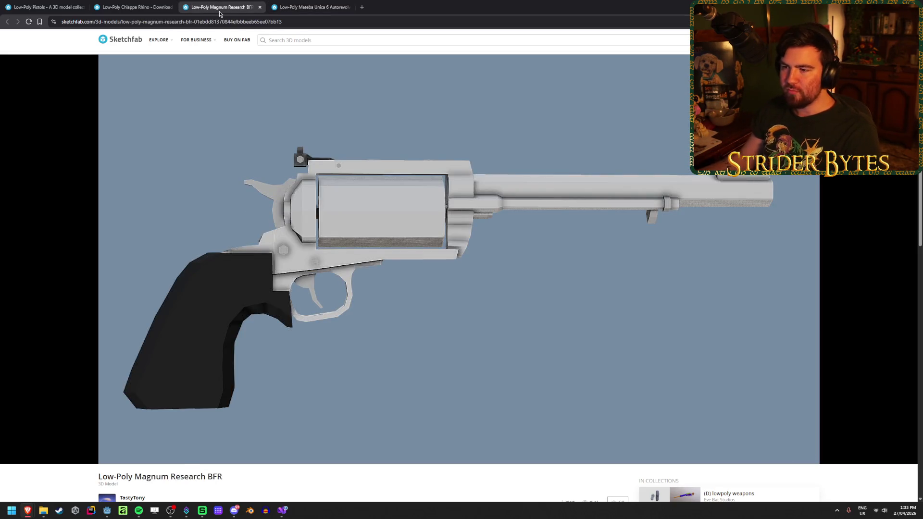
left_click(153, 6)
key("ctrl+shift+Tab")
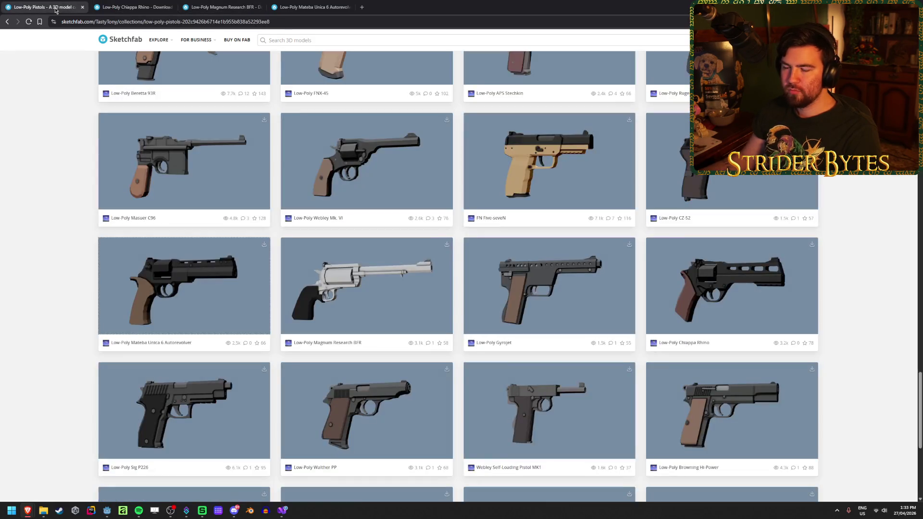
left_click(154, 6)
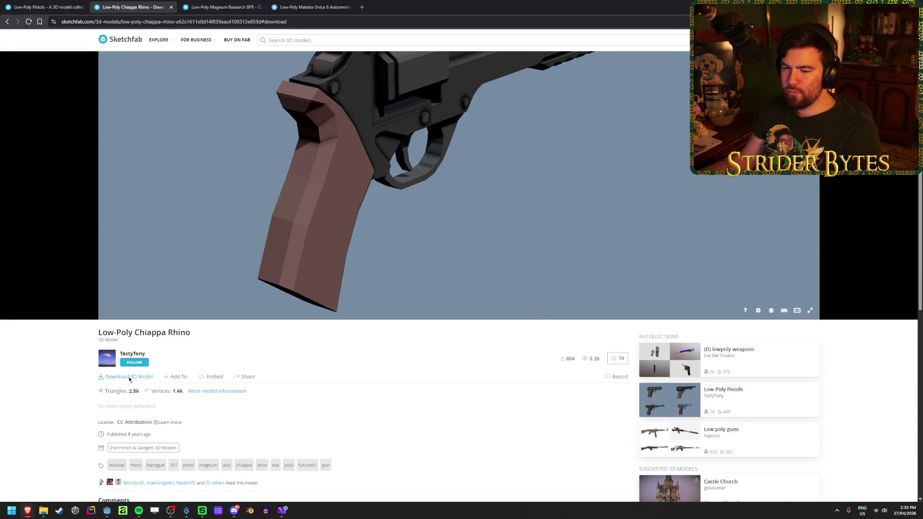
- Save the Chiappa Rhino archive into a new Revolvers folder under Gun Models, then close its page
left_click(128, 376)
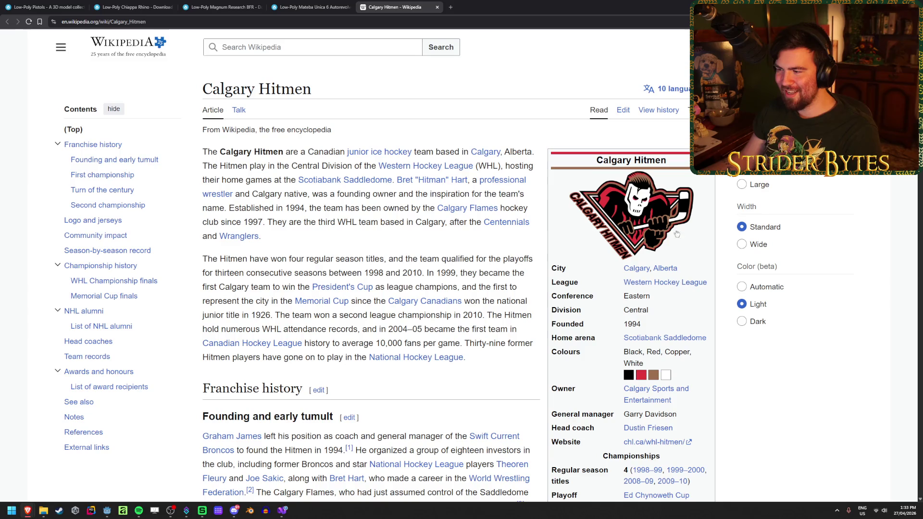
key("ctrl+w")
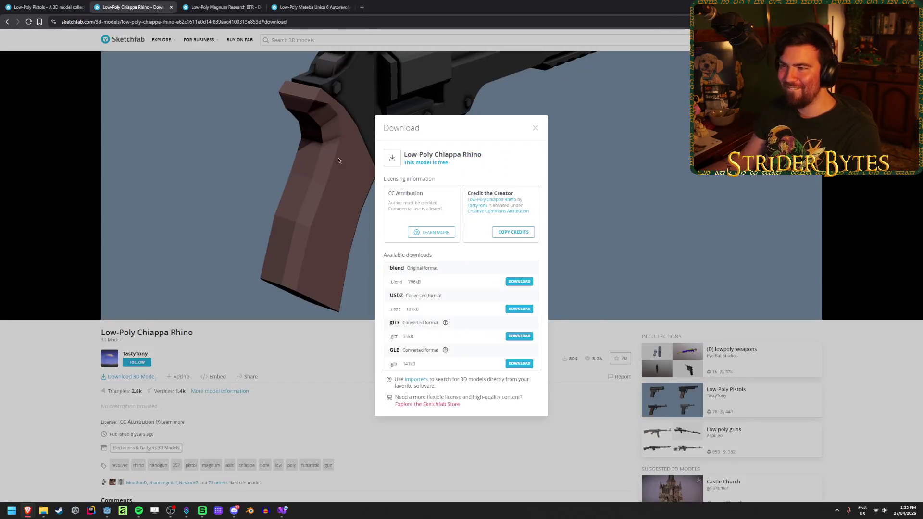
left_click(514, 282)
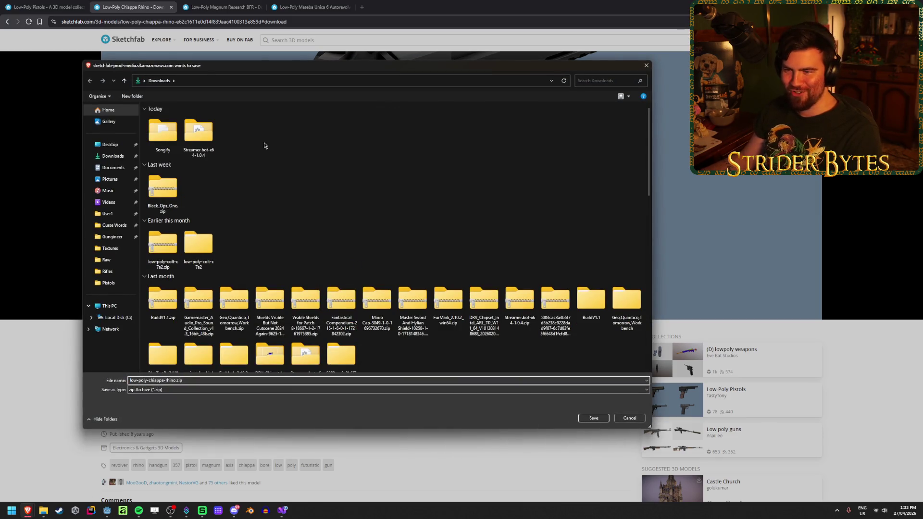
left_click(97, 280)
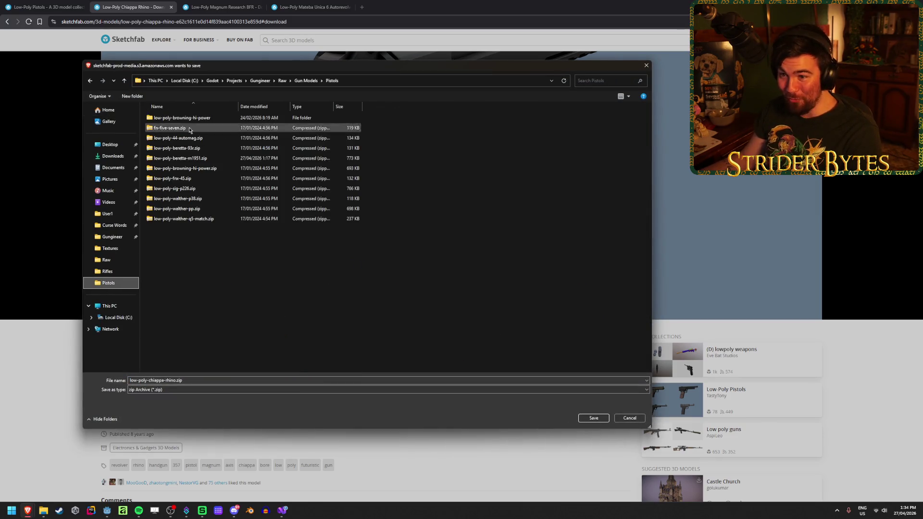
left_click(307, 84)
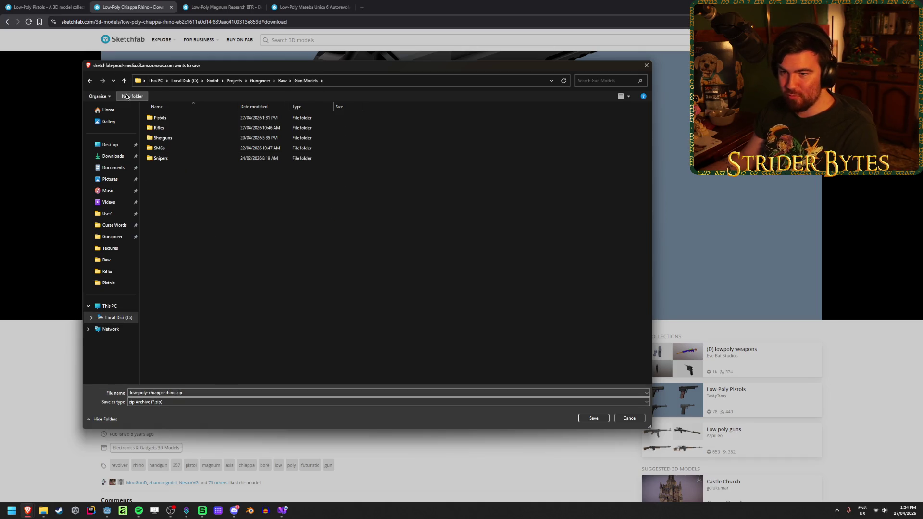
left_click(132, 96)
type("Revo")
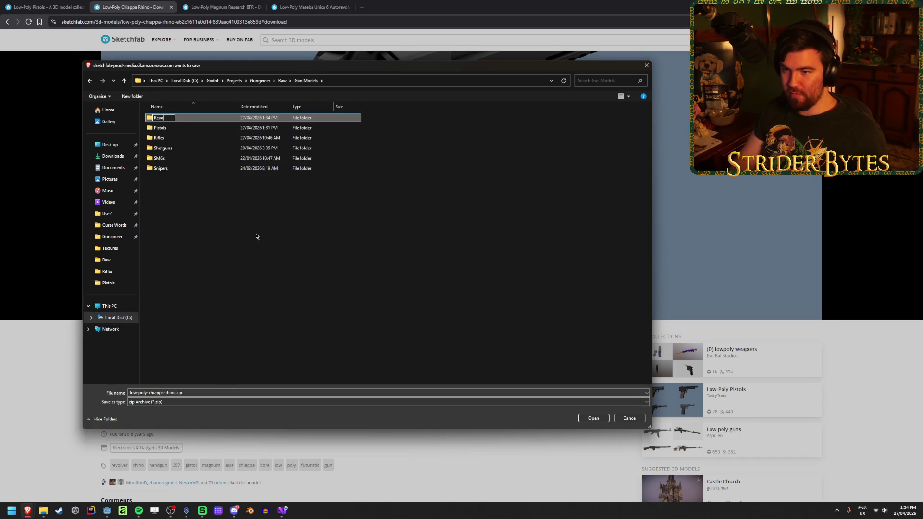
key("Return")
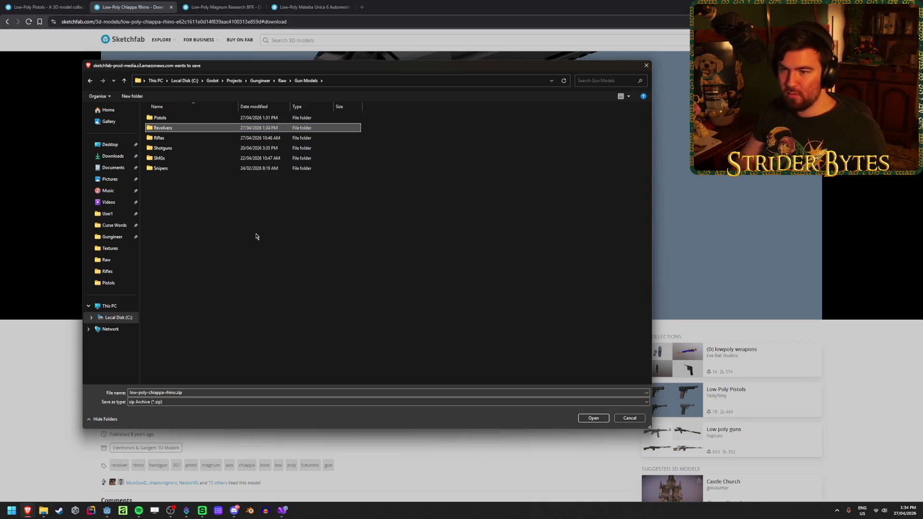
key("Return")
left_click(587, 420)
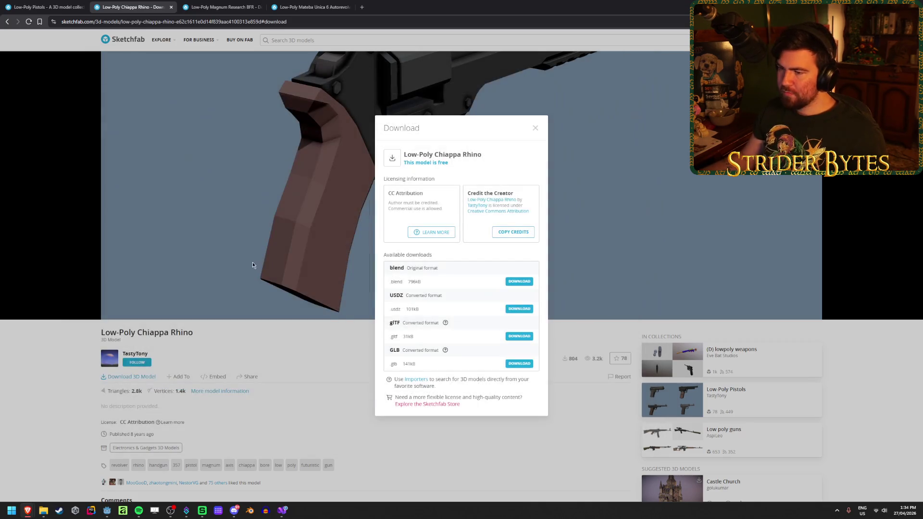
left_click(171, 7)
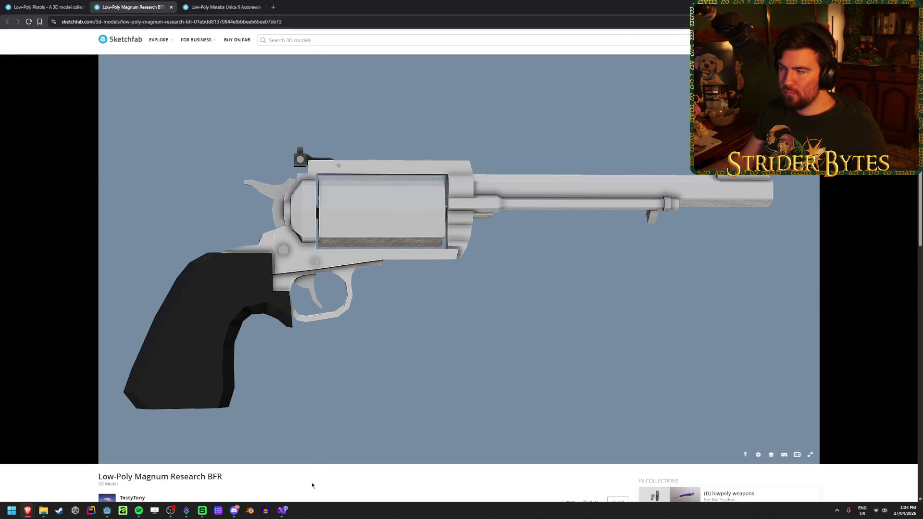
- Save the Magnum Research BFR archive into Revolvers and close its page
scroll(284, 460, "down", 2)
left_click(144, 414)
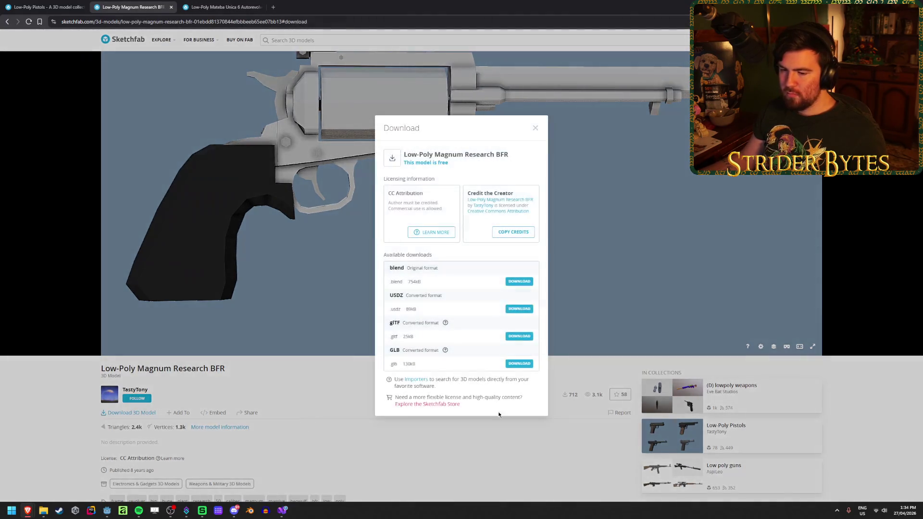
left_click(520, 282)
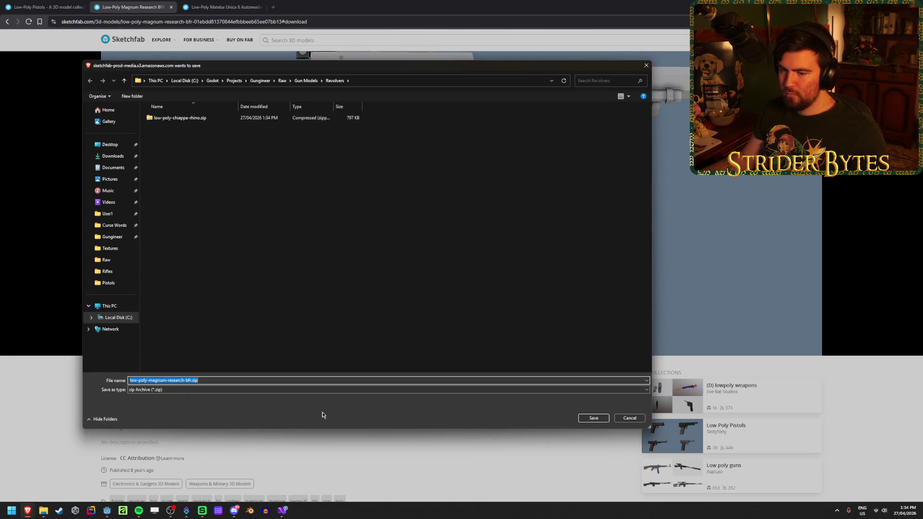
left_click(593, 418)
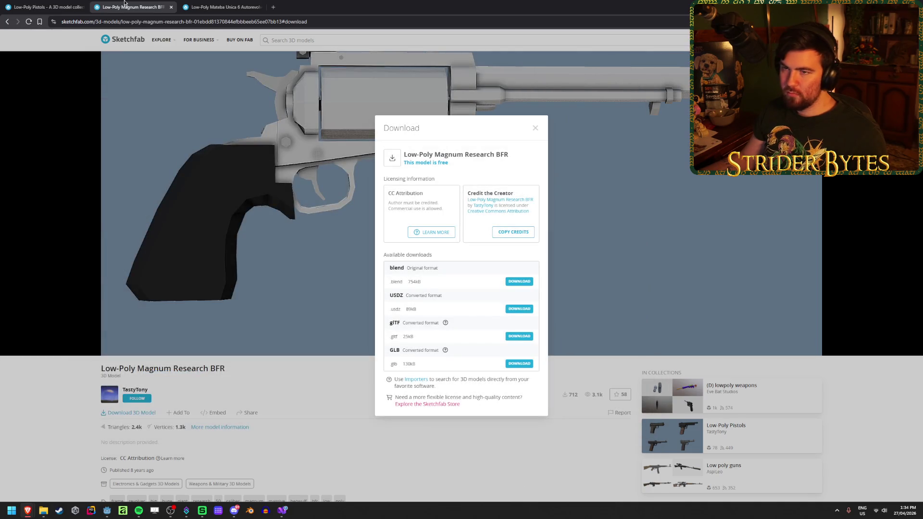
middle_click(124, 2)
- Save the Mateba Unica 6 archive into Revolvers and close its page
scroll(347, 481, "down", 2)
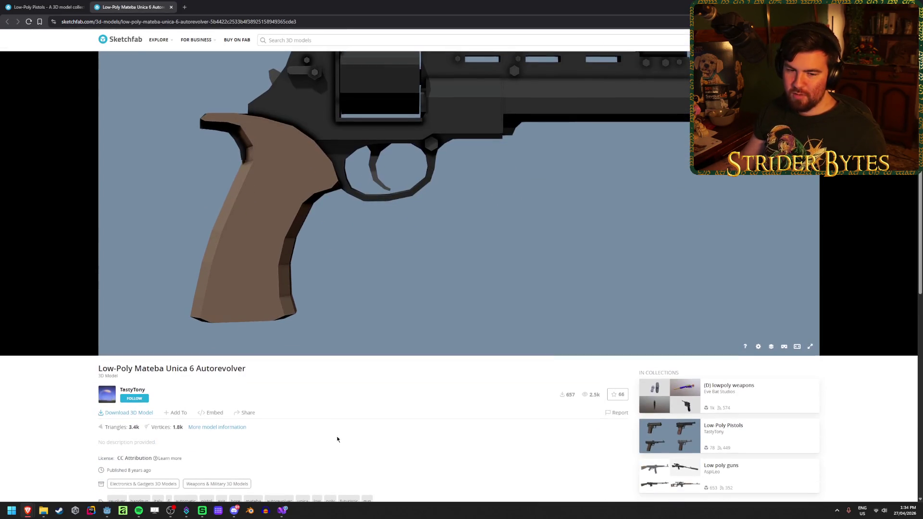
left_click(131, 414)
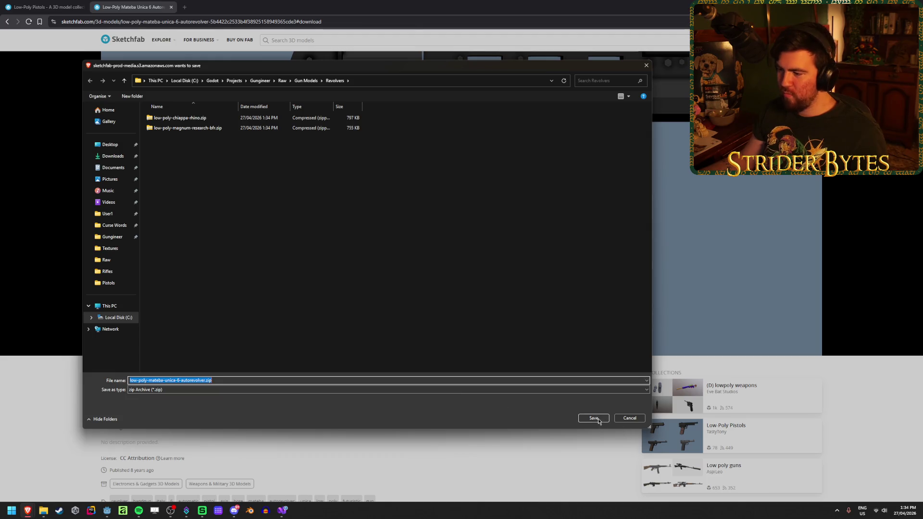
left_click(598, 422)
middle_click(131, 5)
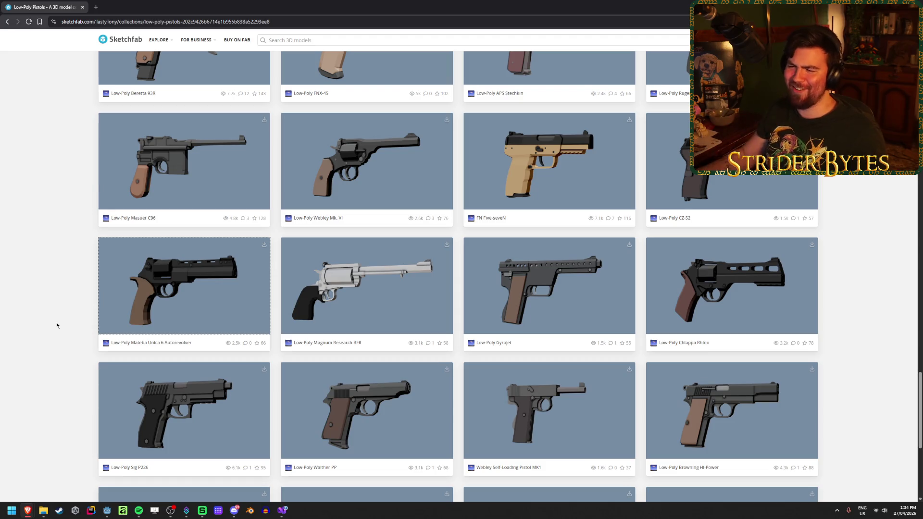
- Open the Low-Poly CZ-52, FN Five-seveN, Webley Mk. VI and Masuer C96 in new tabs
scroll(117, 316, "up", 1)
scroll(613, 243, "up", 1)
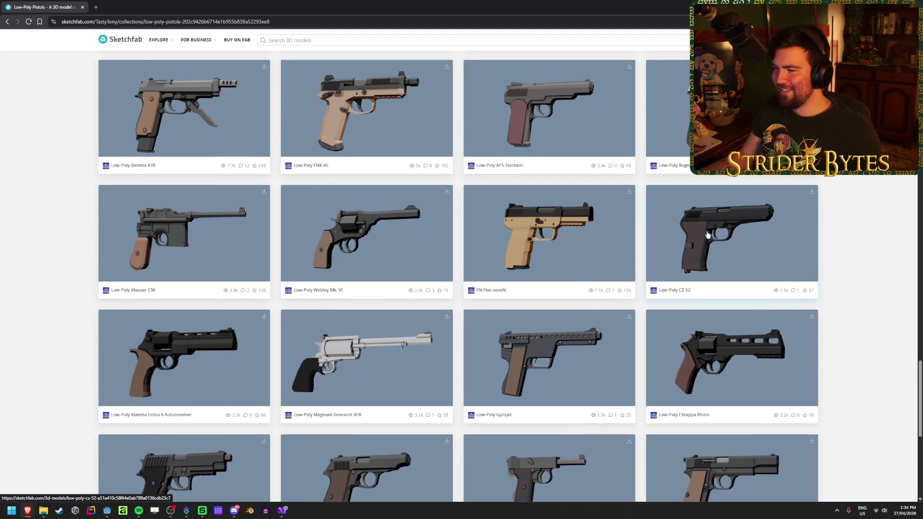
scroll(721, 231, "down", 2)
middle_click(684, 184)
middle_click(529, 182)
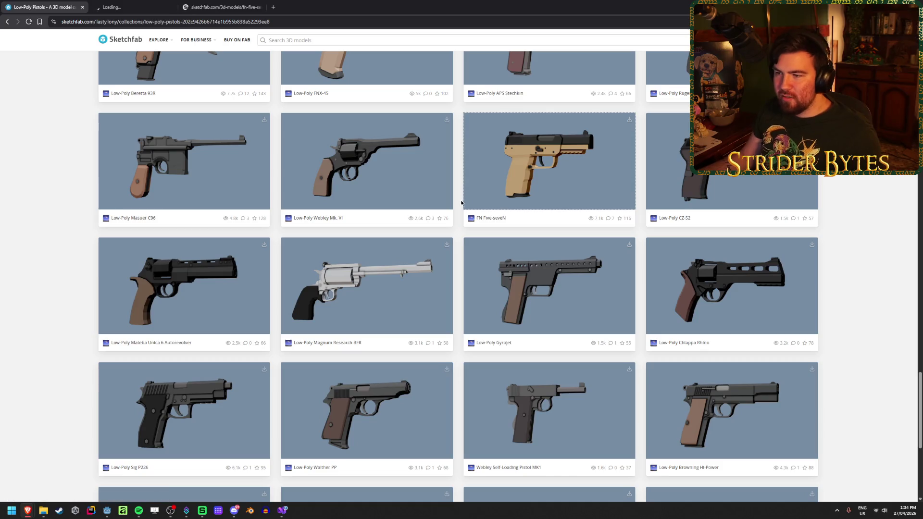
middle_click(326, 190)
middle_click(161, 154)
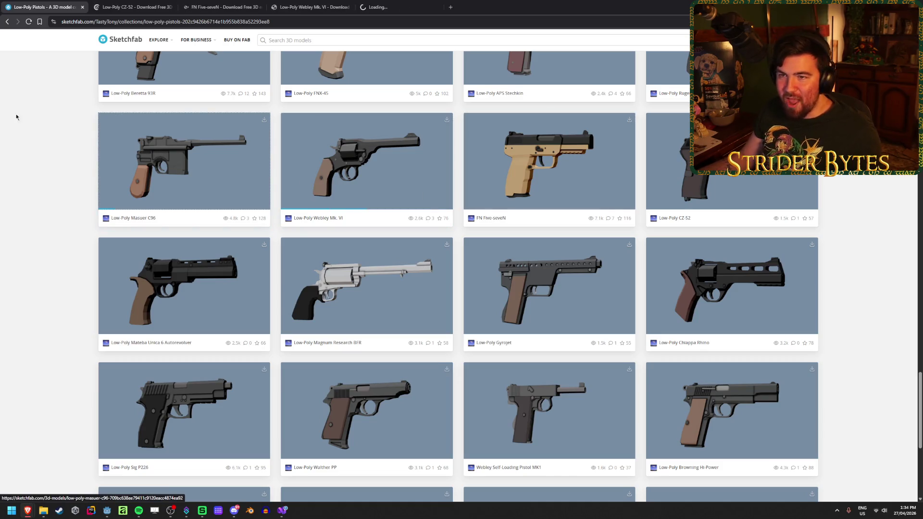
- Inspect the Masuer C96 from above and rear three-quarter views, then go to the CZ-52 page
left_click(379, 5)
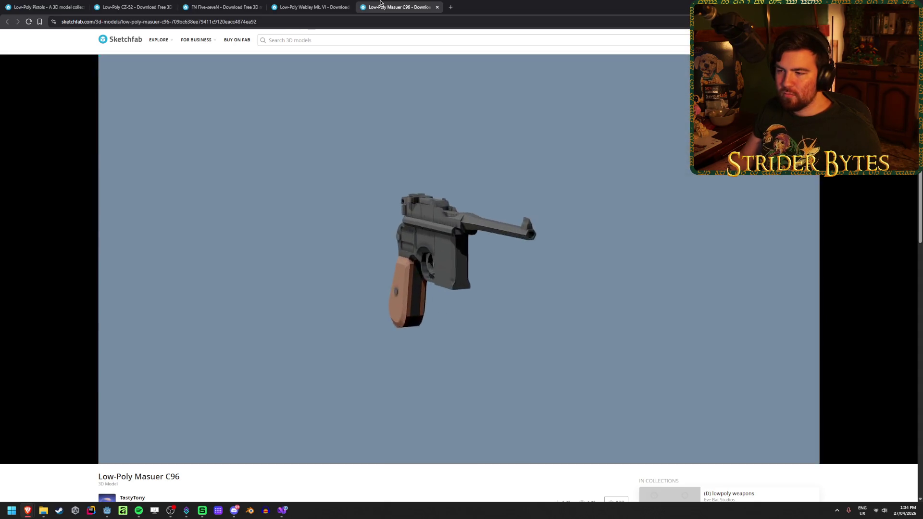
mouse_move(488, 277)
left_mouse_down()
mouse_move(477, 219)
mouse_move(468, 301)
mouse_move(462, 292)
mouse_move(435, 325)
mouse_move(384, 315)
mouse_move(408, 295)
left_mouse_up()
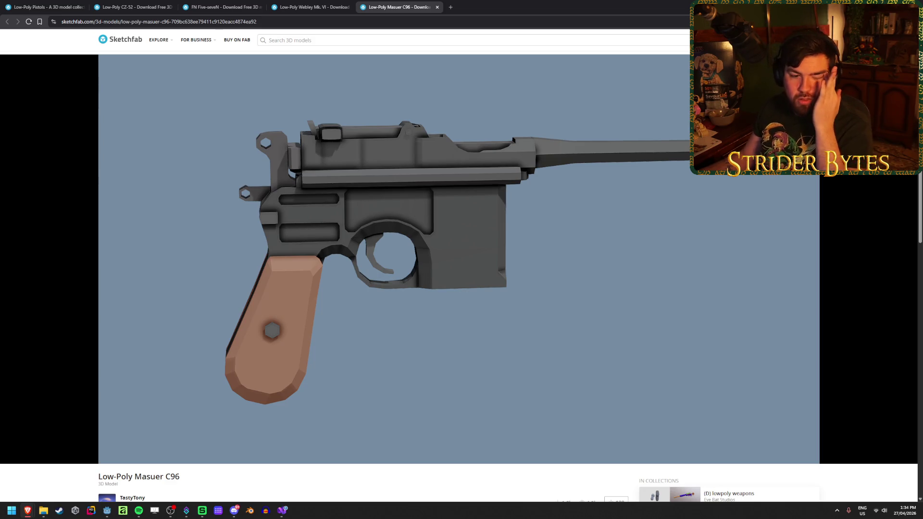
left_click_drag(438, 226, 441, 223)
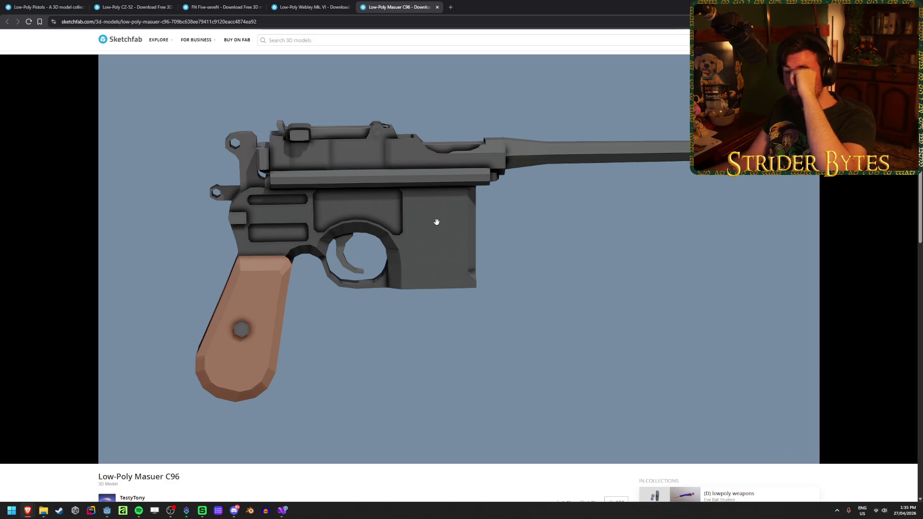
mouse_move(308, 242)
left_mouse_down()
mouse_move(432, 243)
mouse_move(437, 278)
mouse_move(404, 290)
mouse_move(426, 285)
left_mouse_up()
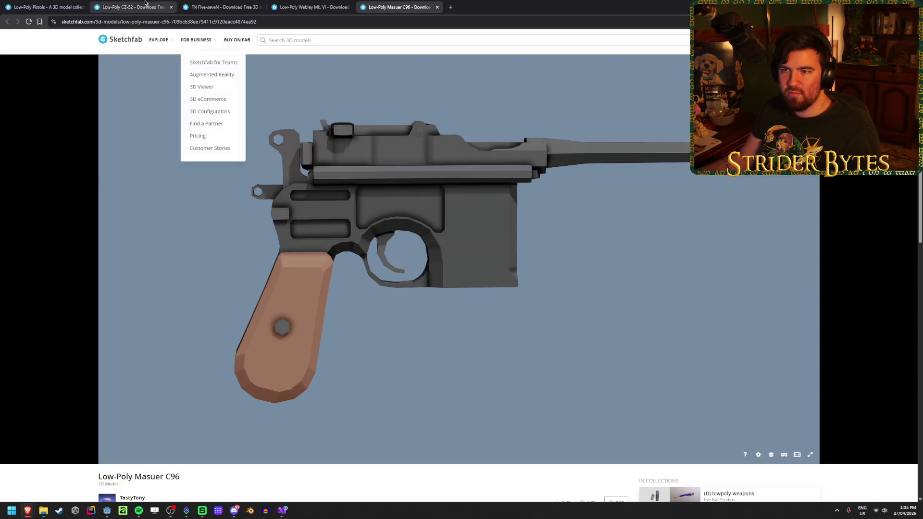
left_click(130, 7)
- Orbit the CZ-52, start saving its original FBX into Pistols, then cancel that download
left_click_drag(359, 347, 313, 354)
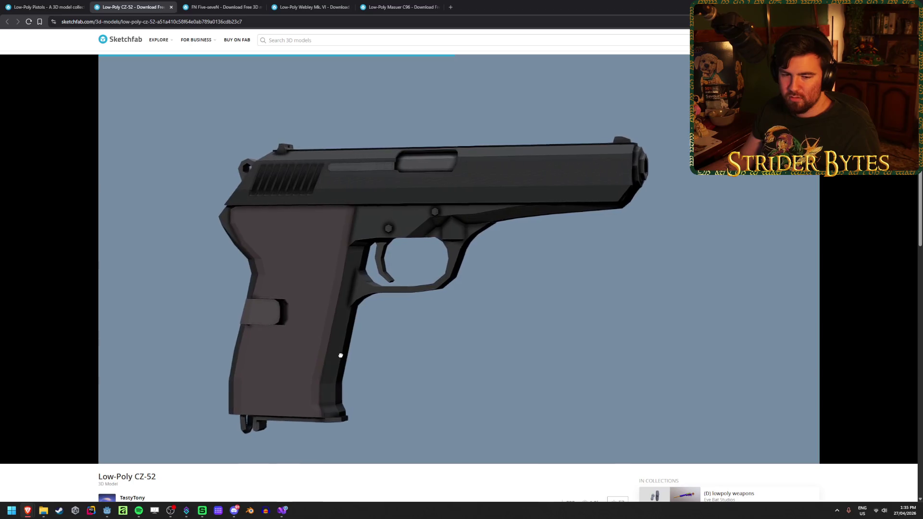
scroll(382, 322, "up", 3)
scroll(382, 321, "down", 3)
mouse_move(382, 321)
left_mouse_down()
mouse_move(387, 295)
mouse_move(356, 328)
mouse_move(328, 299)
mouse_move(434, 313)
mouse_move(373, 312)
mouse_move(398, 321)
mouse_move(385, 339)
left_mouse_up()
scroll(329, 299, "up", 3)
scroll(275, 423, "down", 2)
left_click(142, 413)
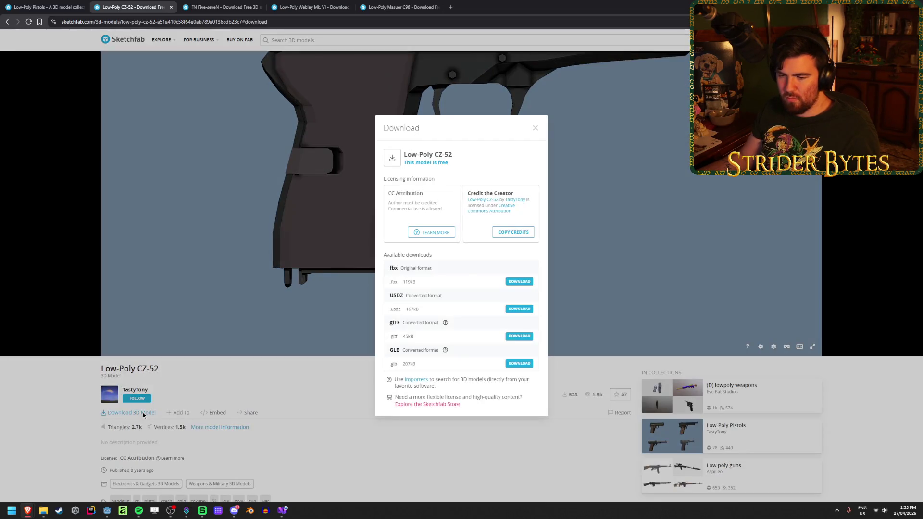
left_click(521, 282)
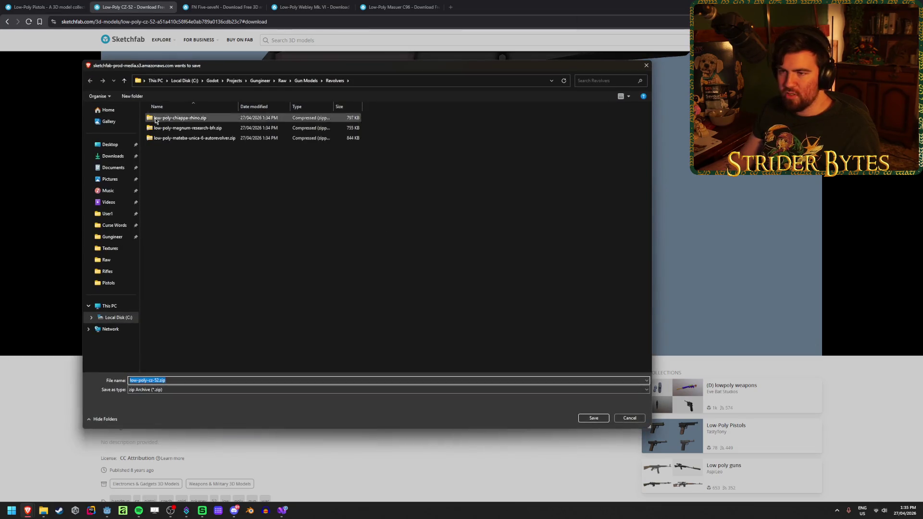
left_click(305, 81)
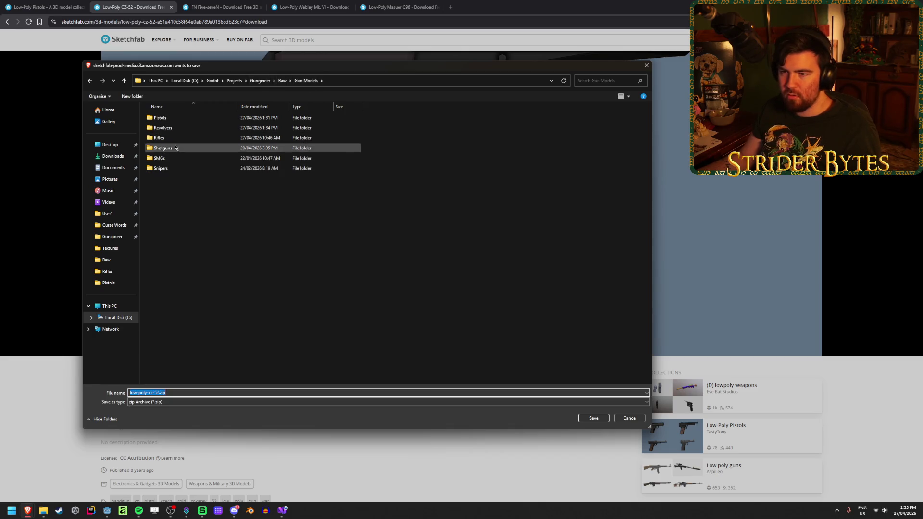
double_click(176, 120)
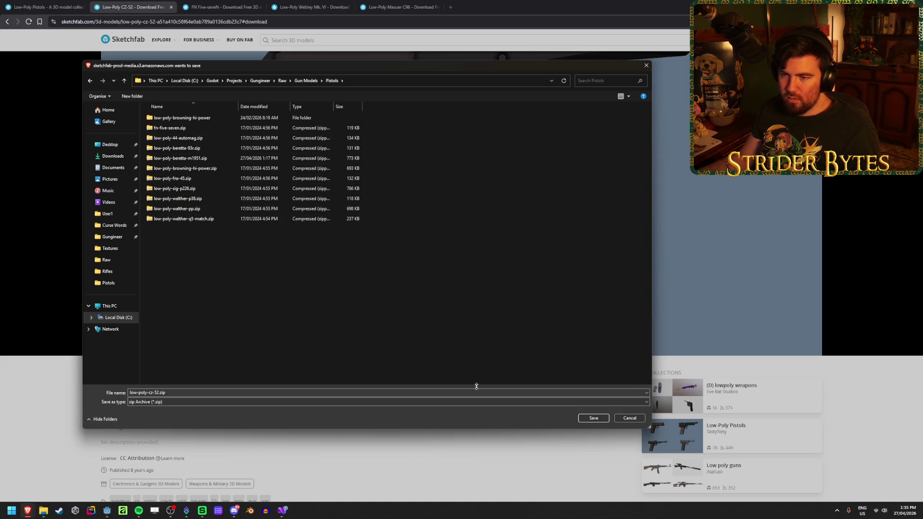
left_click(633, 420)
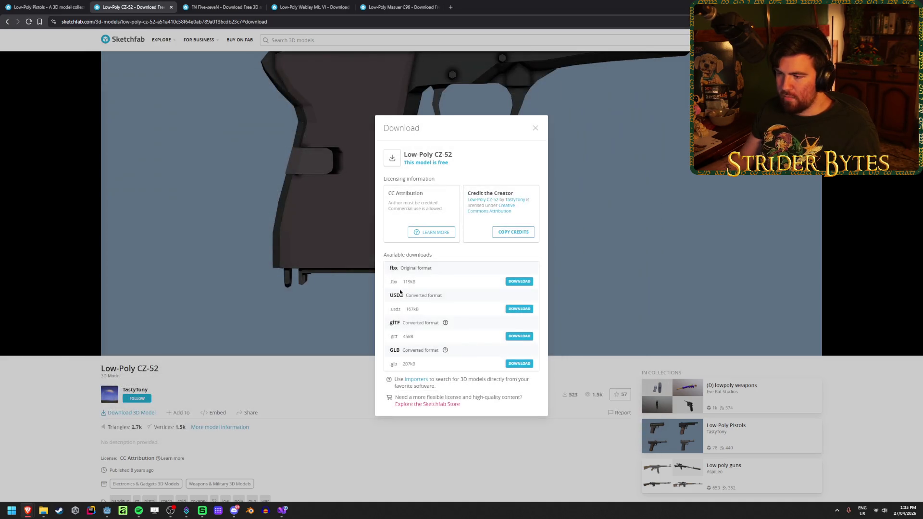
- Save the CZ-52 as GLB into Gun Models > Pistols and close its page
left_click(518, 364)
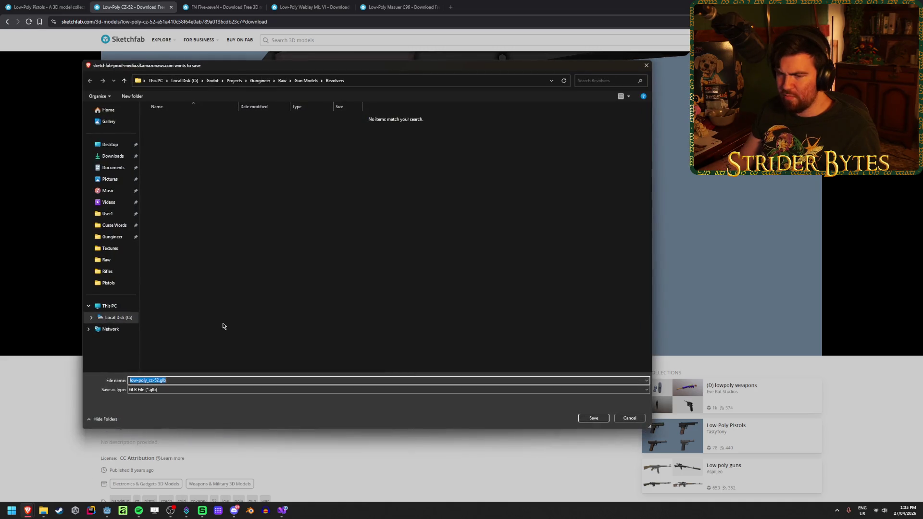
left_click(305, 80)
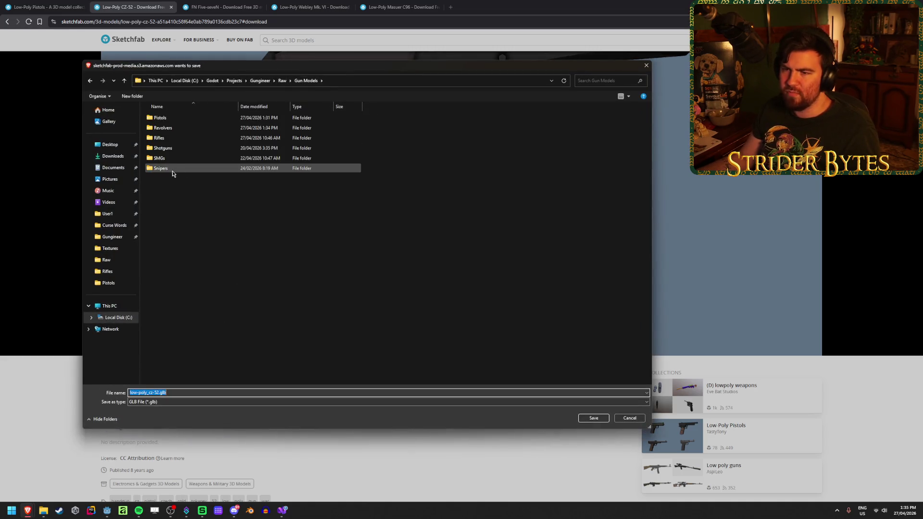
double_click(177, 121)
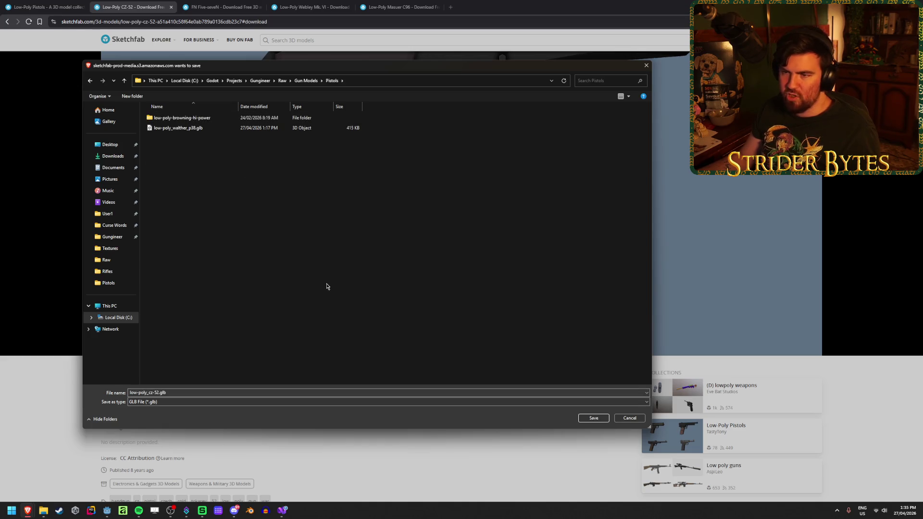
left_click(593, 418)
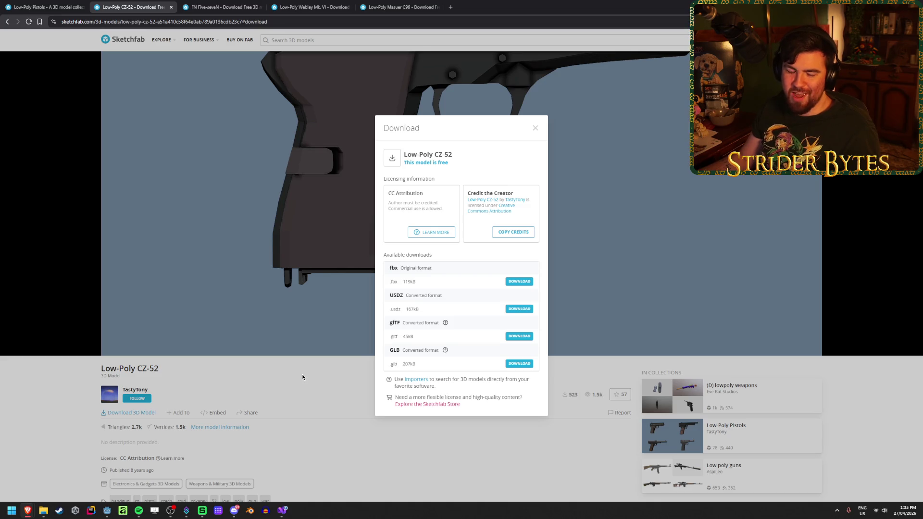
left_click(303, 375)
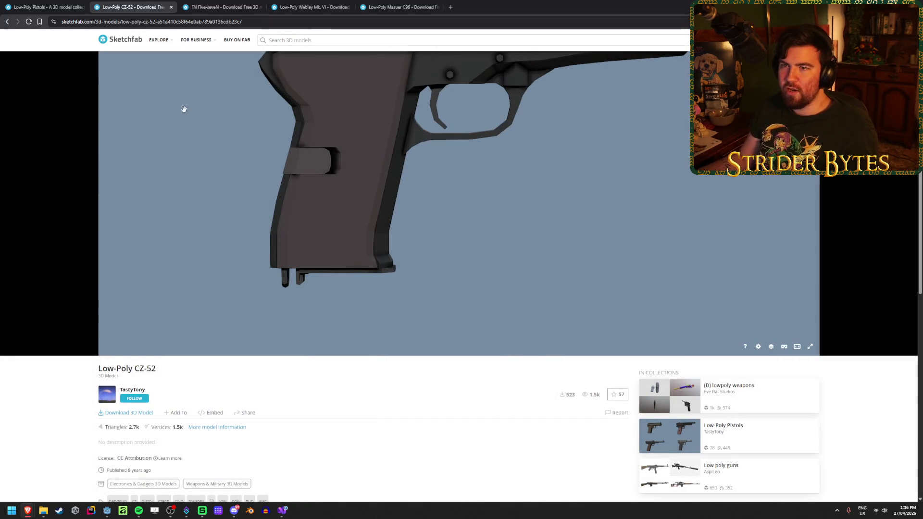
middle_click(129, 2)
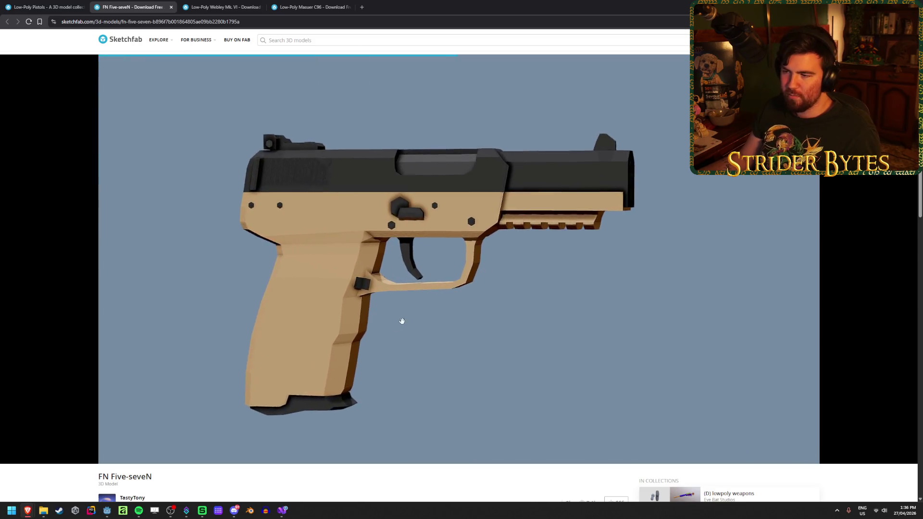
- Save the FN Five-seveN GLB into Pistols, close the download options and its page
scroll(356, 468, "down", 1)
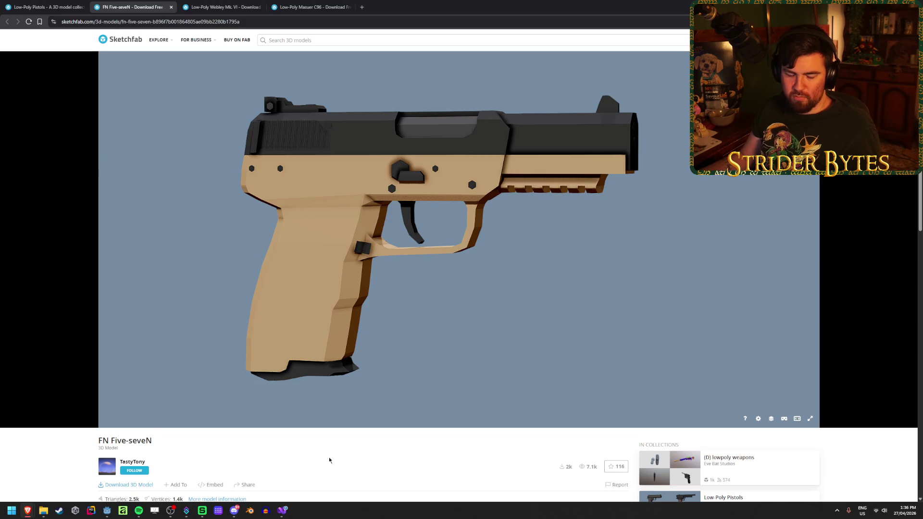
scroll(294, 443, "down", 2)
left_click(132, 412)
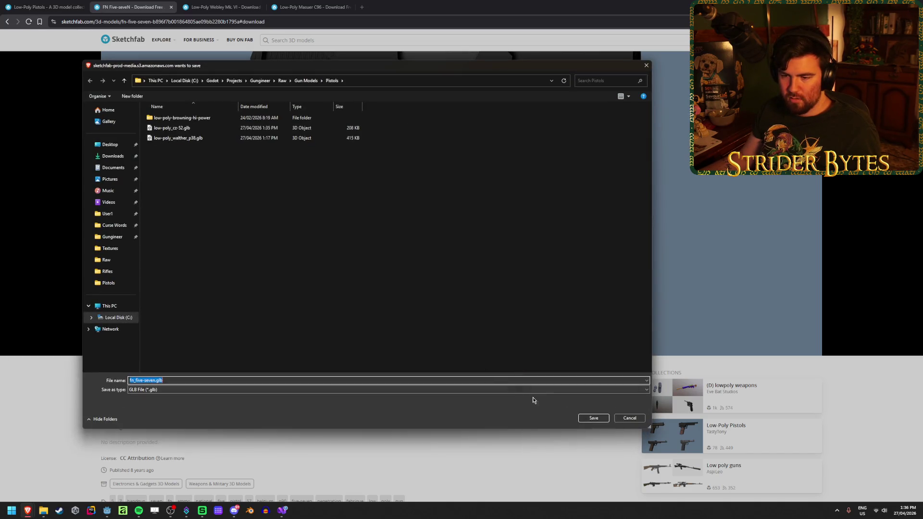
left_click(593, 418)
left_click(315, 374)
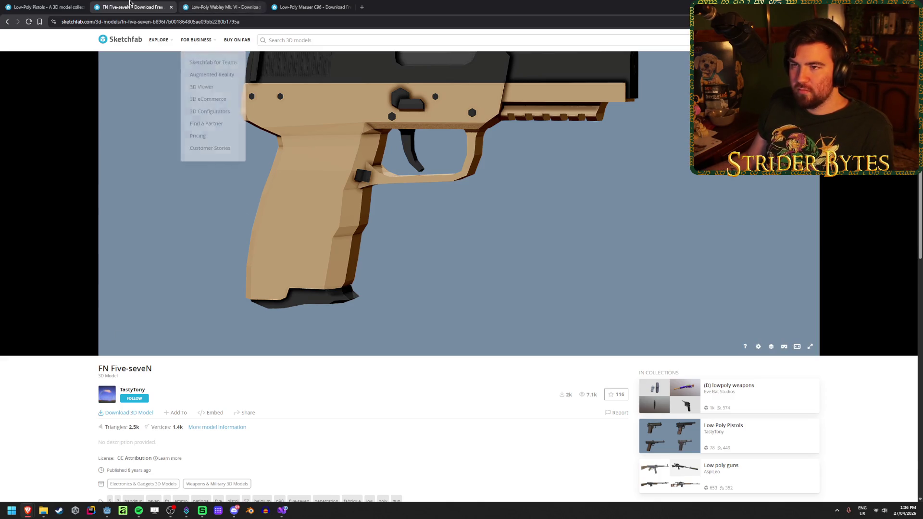
left_click(171, 6)
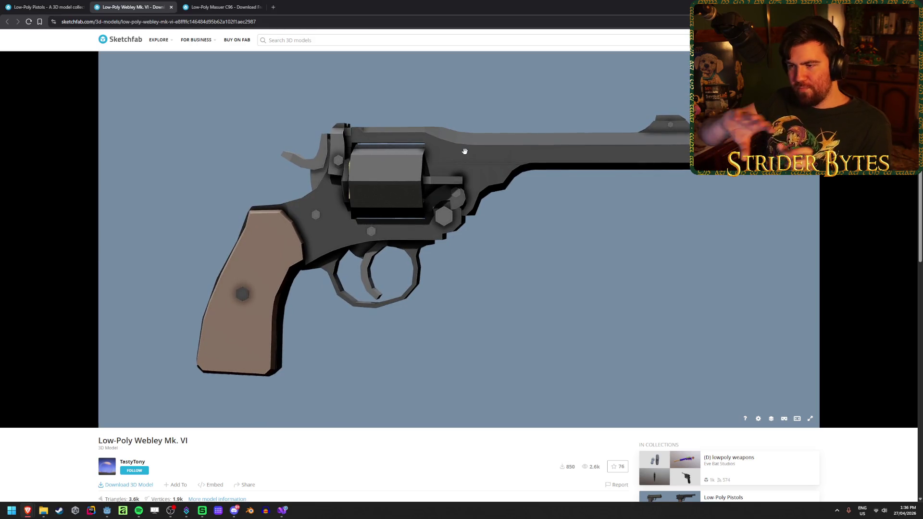
- Orbit the Webley Mk. VI, save its GLB into Gun Models > Revolvers, and close its tab
right_click_drag(465, 151, 388, 216)
mouse_move(388, 215)
left_mouse_down()
mouse_move(399, 299)
mouse_move(434, 301)
mouse_move(341, 296)
left_mouse_up()
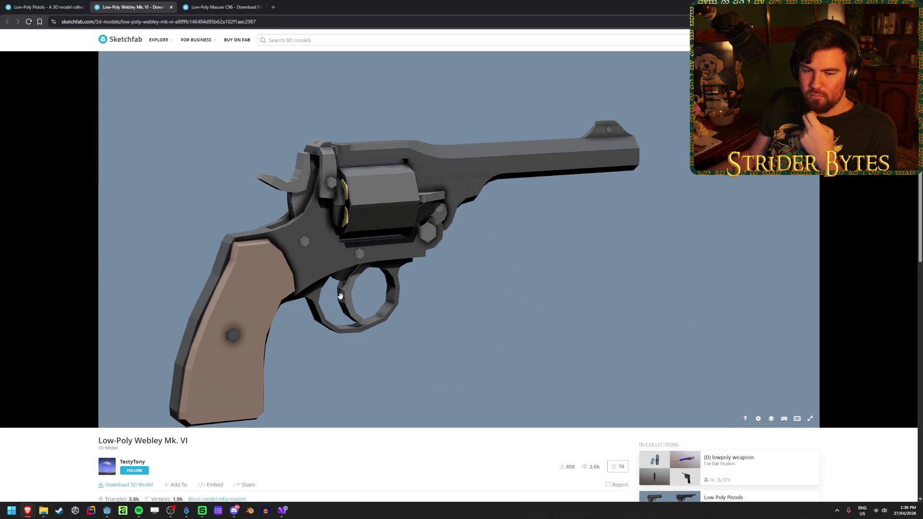
scroll(312, 436, "down", 2)
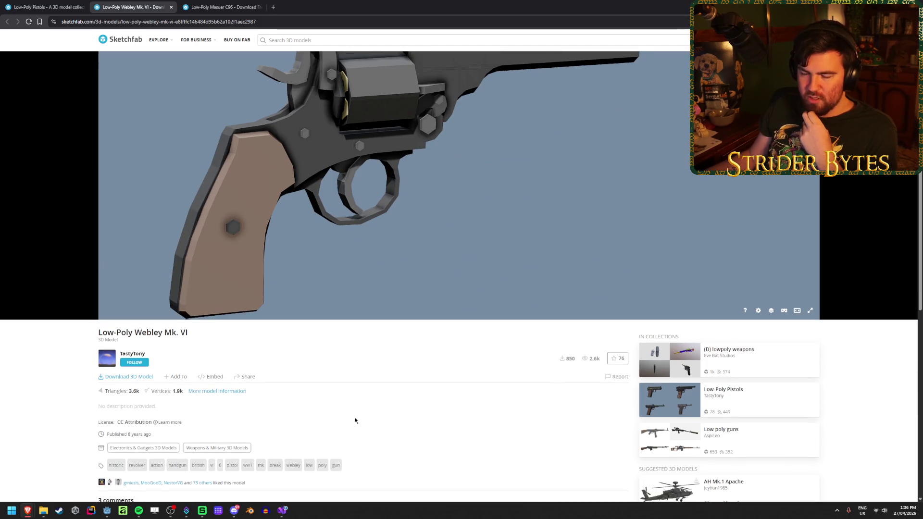
left_click(129, 379)
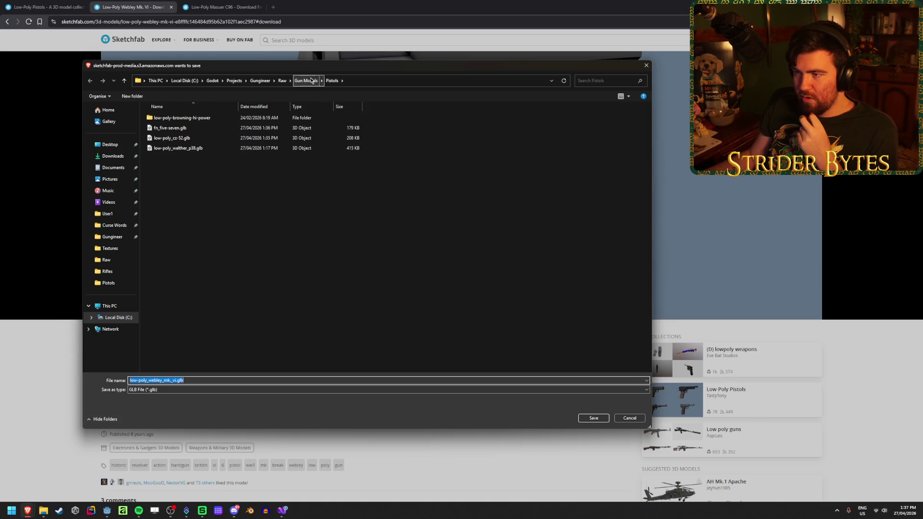
left_click(306, 80)
double_click(183, 127)
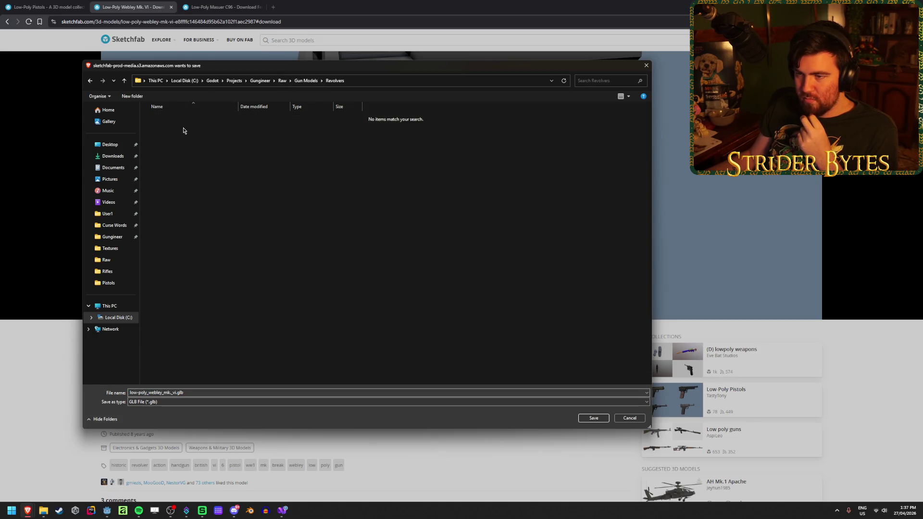
left_click(593, 418)
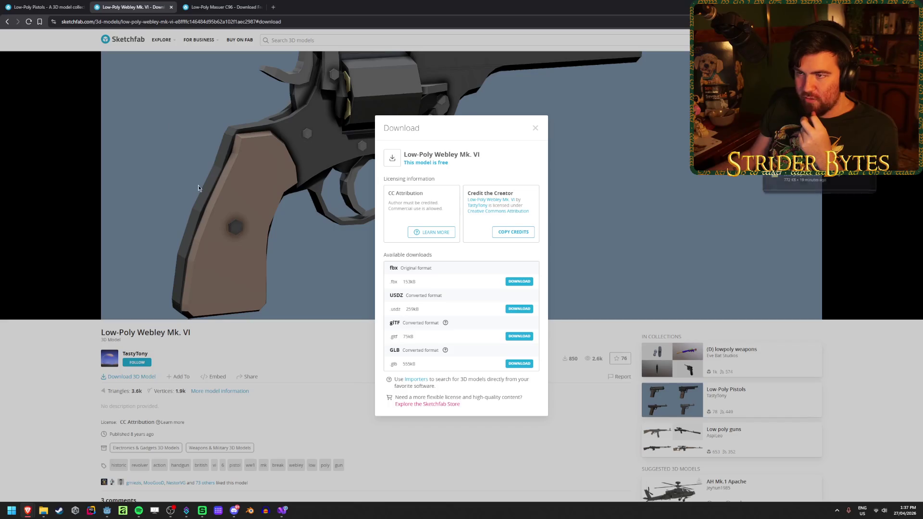
key("ctrl+w")
mouse_move(355, 390)
left_mouse_down()
mouse_move(426, 290)
mouse_move(422, 272)
mouse_move(437, 297)
mouse_move(439, 353)
mouse_move(436, 291)
left_mouse_up()
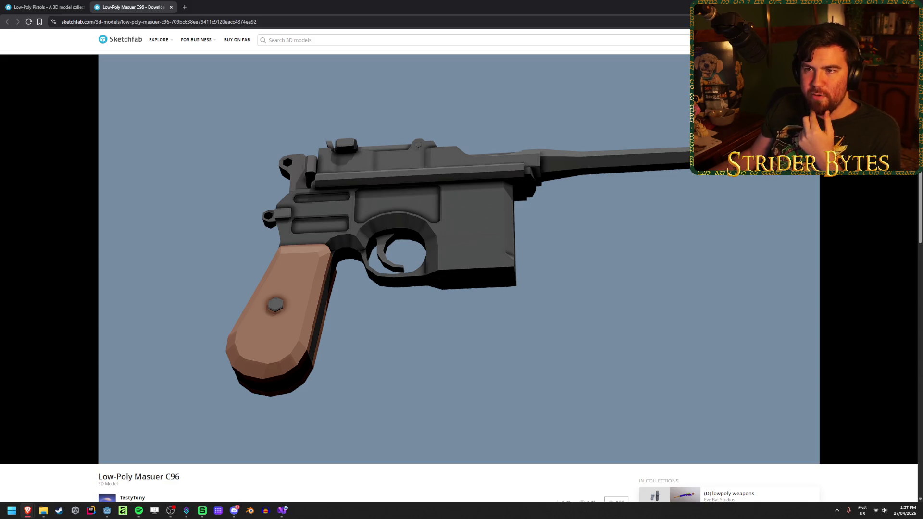
- Save the Masuer C96 GLB into Gun Models > Pistols and close the download options
mouse_move(212, 229)
left_mouse_down()
mouse_move(276, 313)
mouse_move(275, 300)
mouse_move(280, 362)
mouse_move(272, 324)
mouse_move(274, 344)
mouse_move(274, 336)
left_mouse_up()
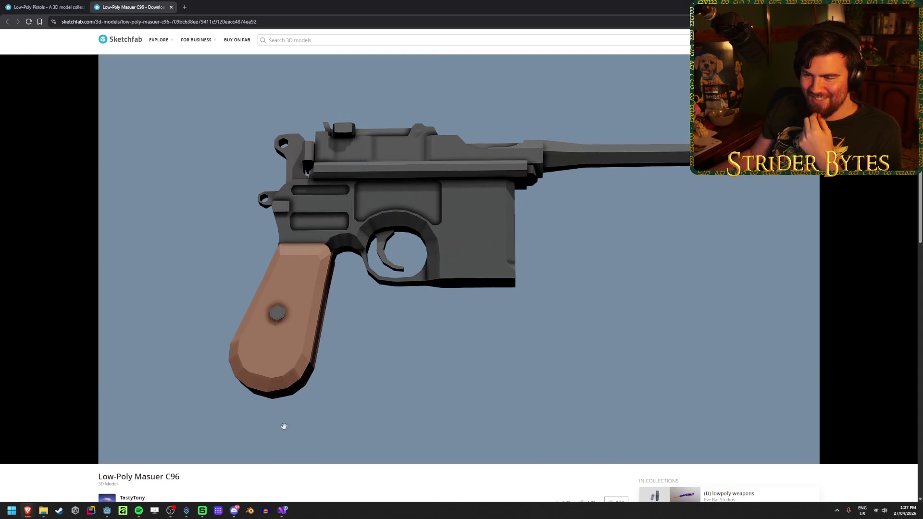
scroll(306, 486, "down", 1)
scroll(305, 486, "down", 2)
left_click(125, 414)
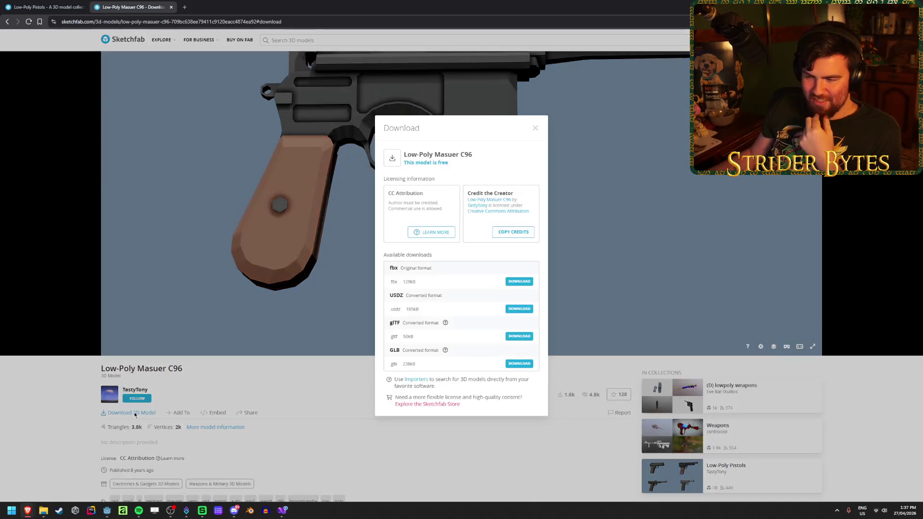
left_click(529, 365)
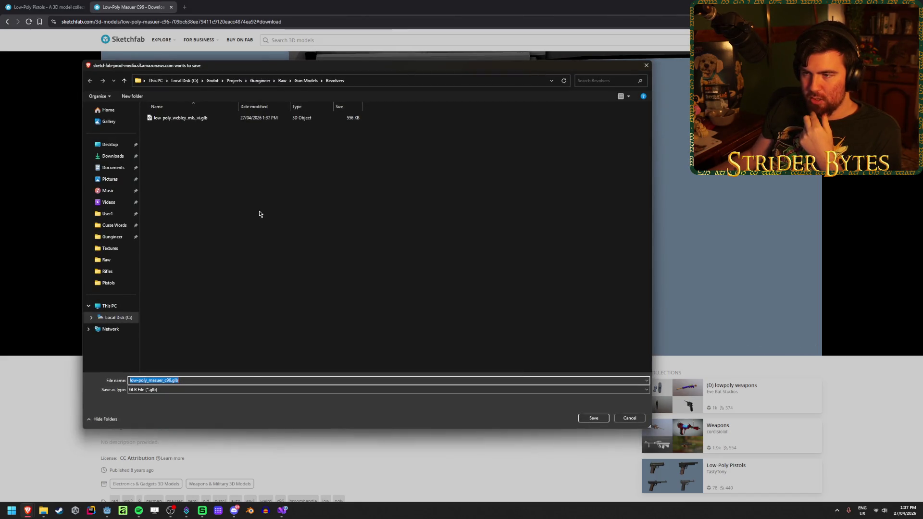
left_click(306, 81)
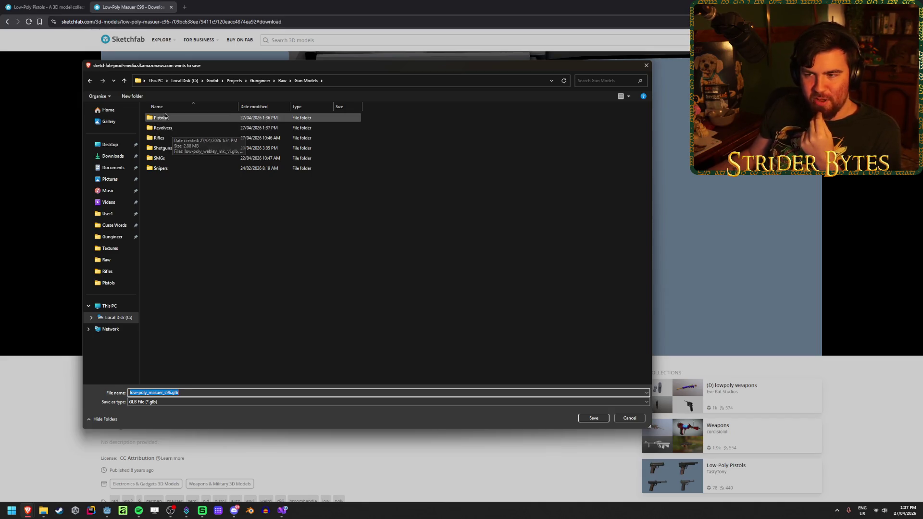
double_click(160, 118)
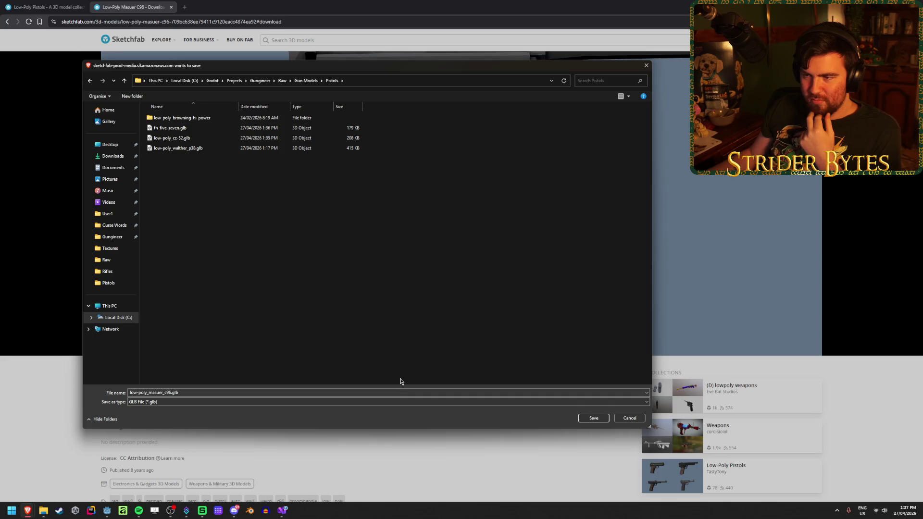
key("Return")
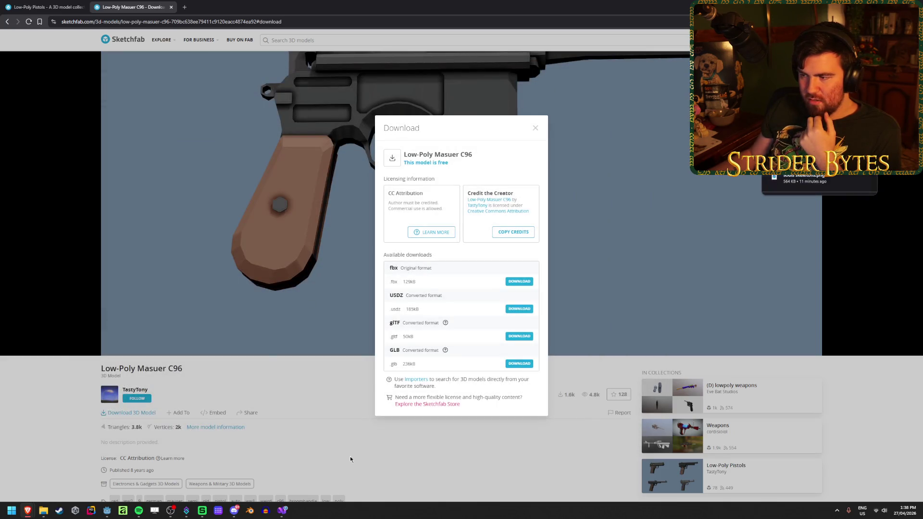
left_click(323, 396)
- Orbit the C96 through side and lower three-quarter views, then close its page
mouse_move(390, 206)
left_mouse_down()
mouse_move(408, 189)
mouse_move(432, 199)
mouse_move(428, 165)
mouse_move(420, 253)
mouse_move(420, 239)
left_mouse_up()
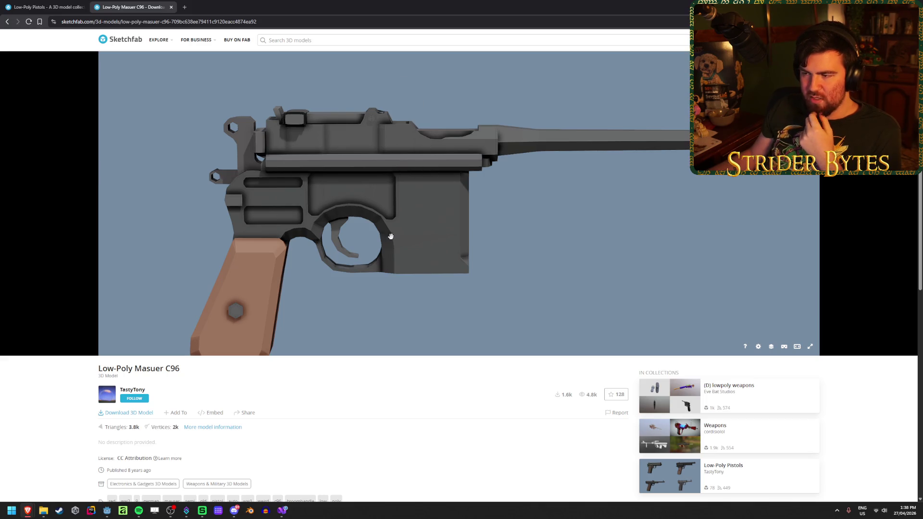
mouse_move(432, 293)
left_mouse_down()
mouse_move(434, 216)
mouse_move(402, 240)
left_mouse_up()
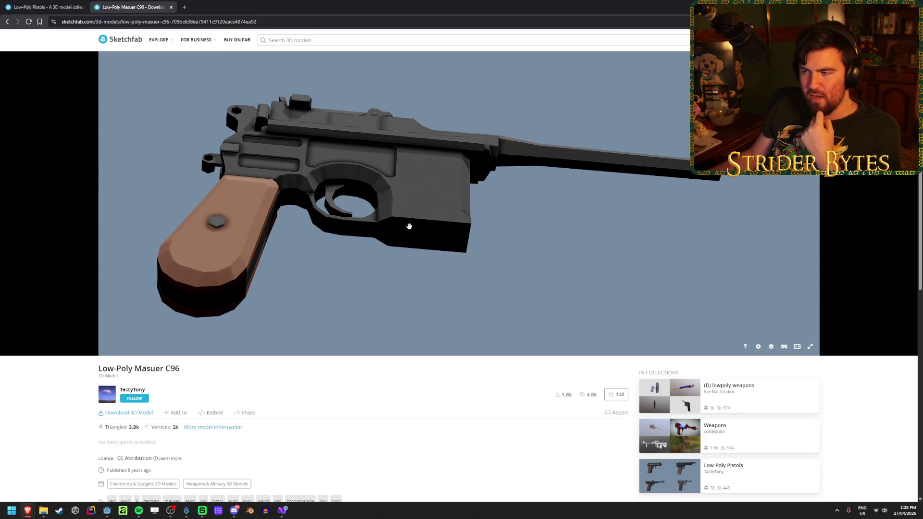
mouse_move(424, 277)
left_mouse_down()
mouse_move(382, 301)
mouse_move(385, 232)
mouse_move(381, 241)
left_mouse_up()
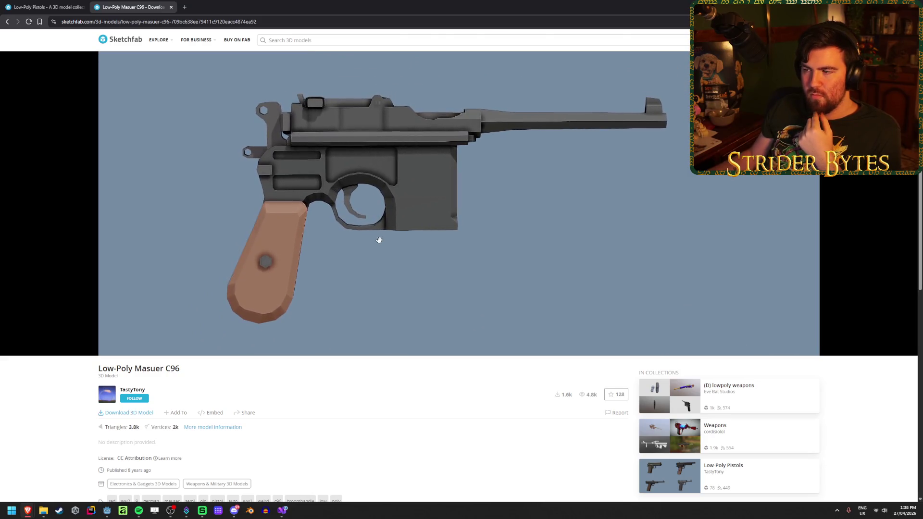
scroll(373, 398, "up", 2)
mouse_move(408, 352)
left_mouse_down()
mouse_move(411, 297)
mouse_move(490, 294)
mouse_move(501, 323)
mouse_move(390, 300)
mouse_move(381, 284)
mouse_move(394, 250)
left_mouse_up()
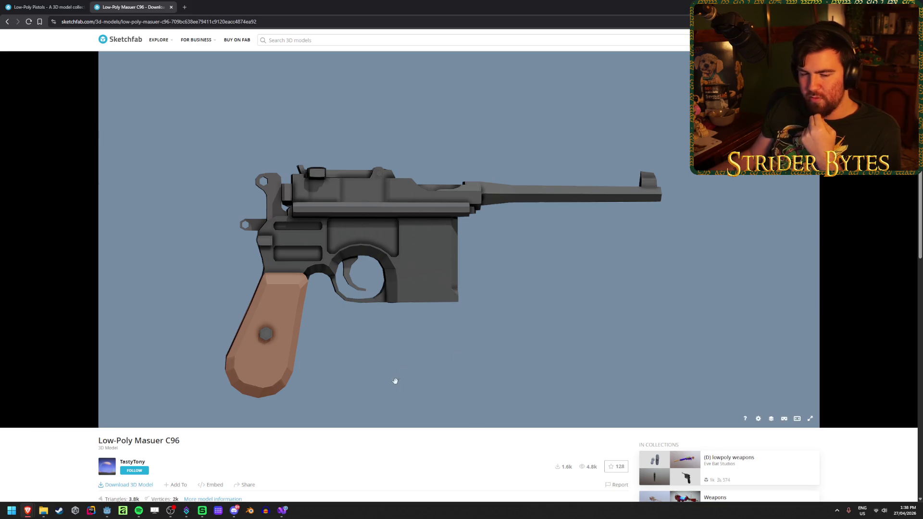
middle_click(142, 3)
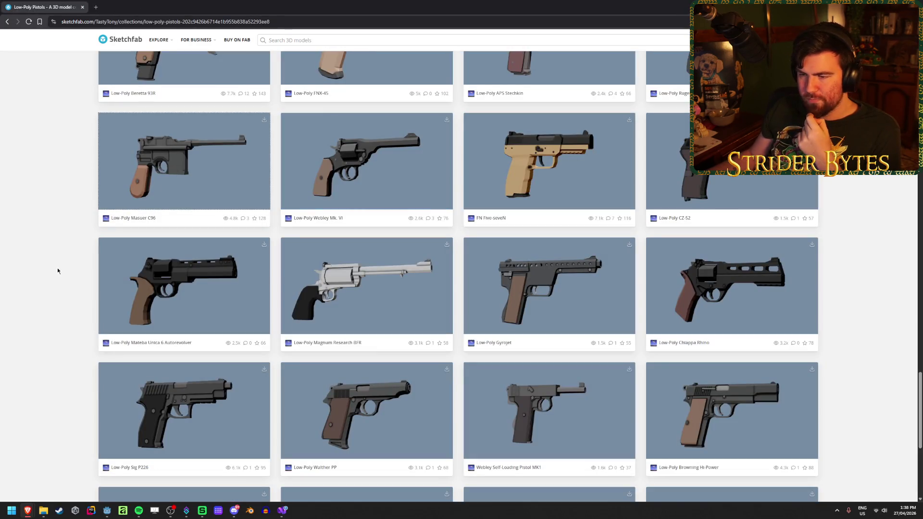
- Open the Ruger SR9, APS Stechkin, FNX-45 and Beretta 93R in tabs, then view the Ruger SR9
scroll(58, 271, "up", 2)
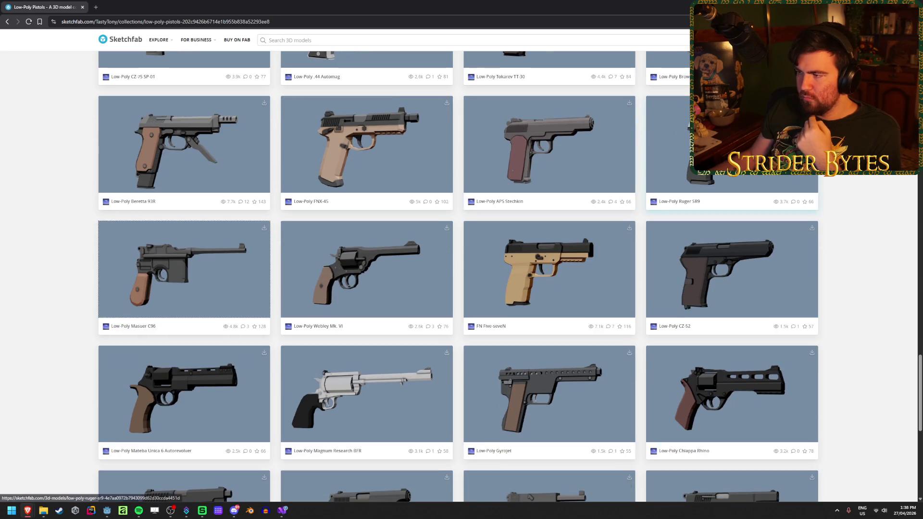
middle_click(721, 144)
middle_click(562, 145)
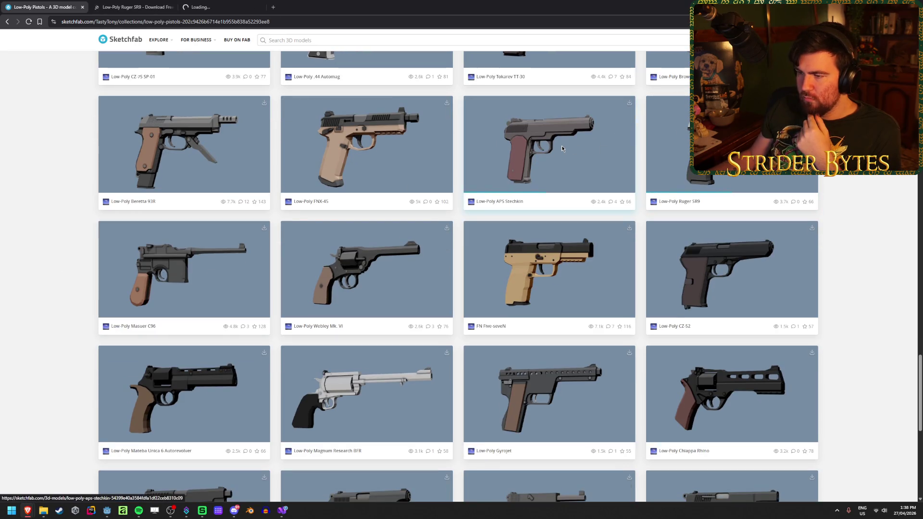
middle_click(365, 144)
middle_click(182, 144)
left_click(119, 4)
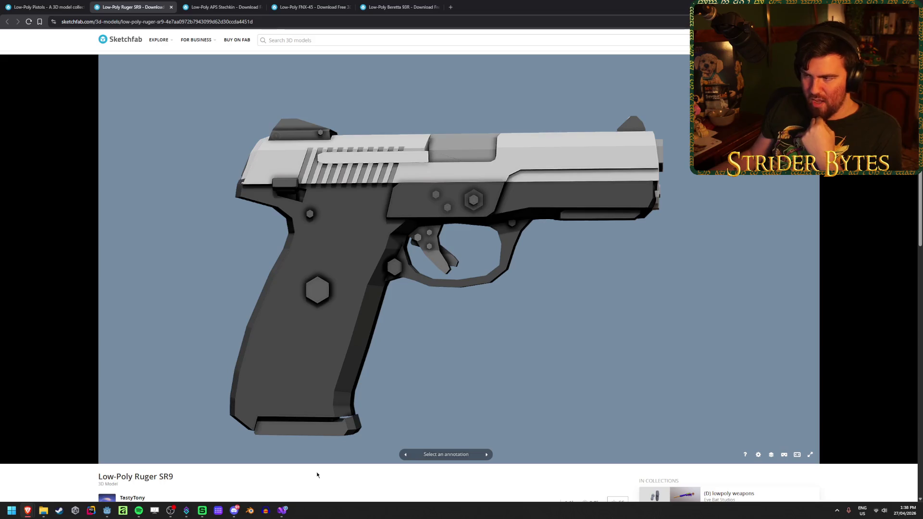
- Save the Ruger SR9 GLB into the Pistols folder and close its page
left_click_drag(326, 381, 331, 409)
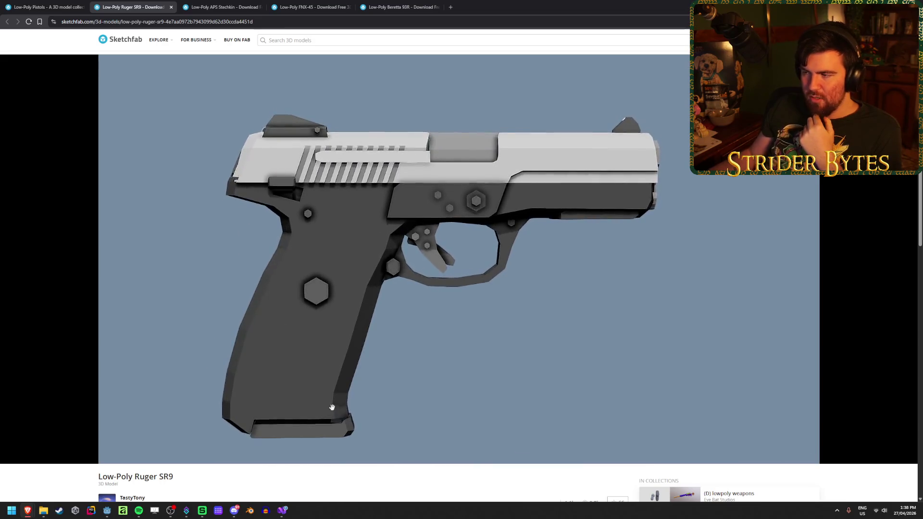
scroll(338, 471, "down", 2)
left_click(129, 412)
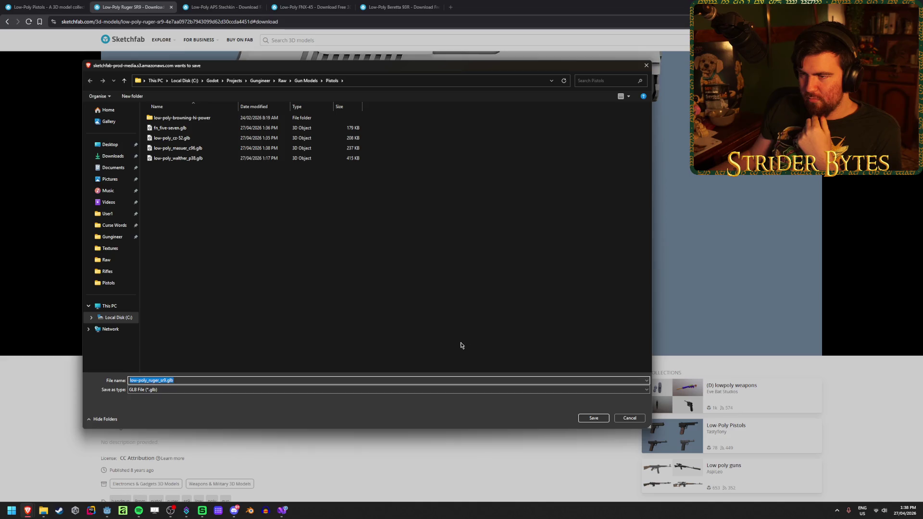
left_click(594, 418)
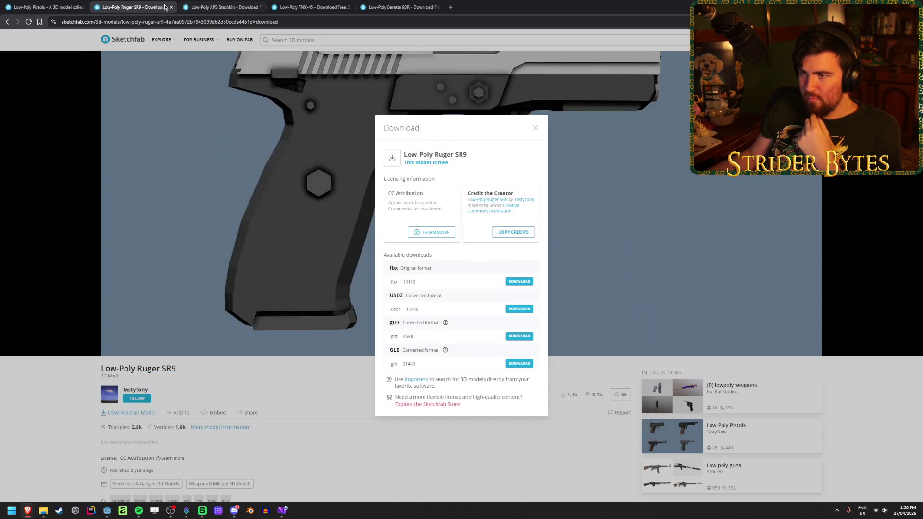
middle_click(144, 2)
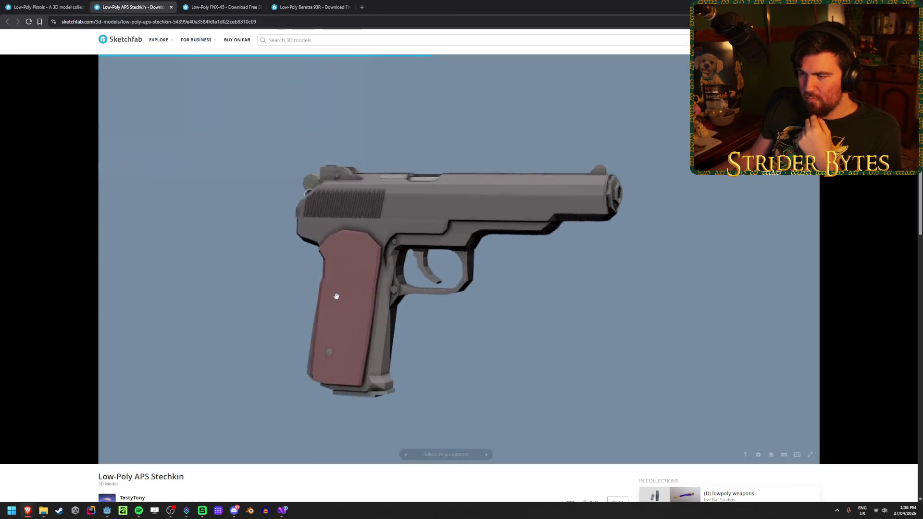
- Save the APS Stechkin in its original blend format to Pistols, then close its tab
mouse_move(346, 318)
left_mouse_down()
mouse_move(354, 304)
mouse_move(401, 309)
mouse_move(354, 304)
left_mouse_up()
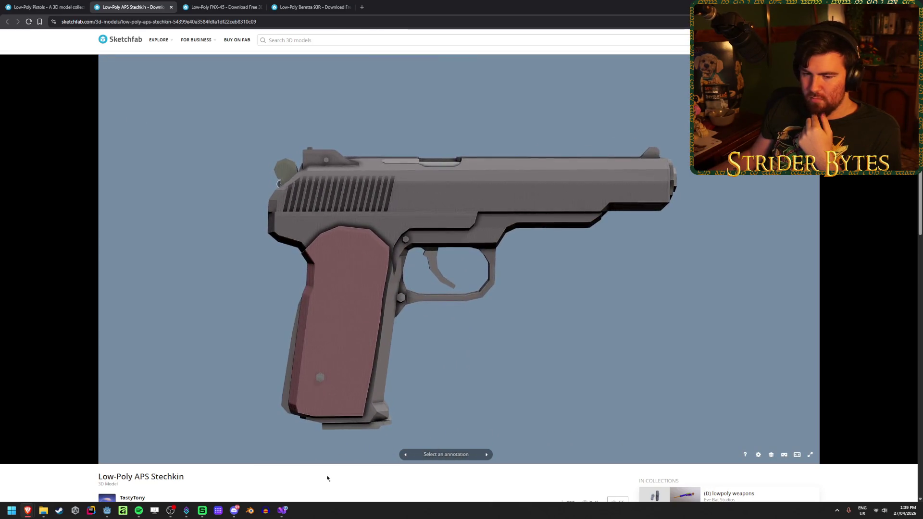
scroll(330, 451, "down", 2)
scroll(318, 416, "down", 1)
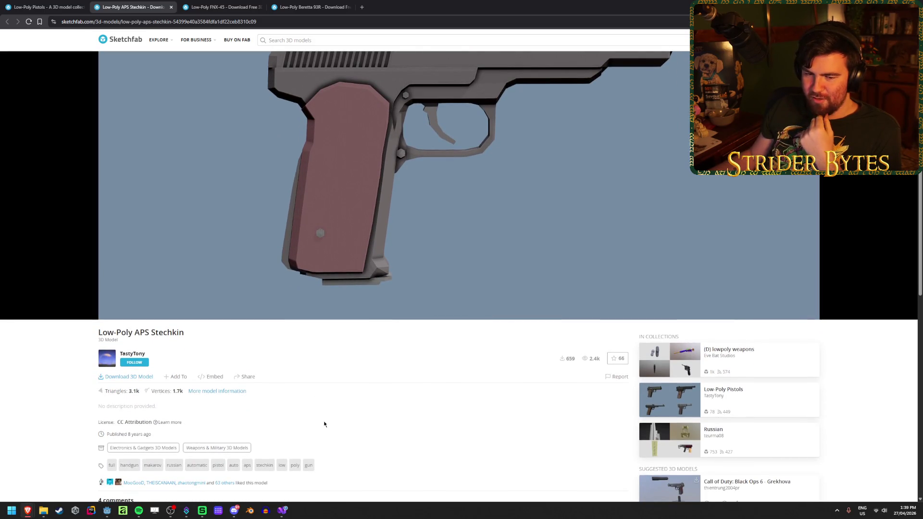
scroll(324, 424, "down", 1)
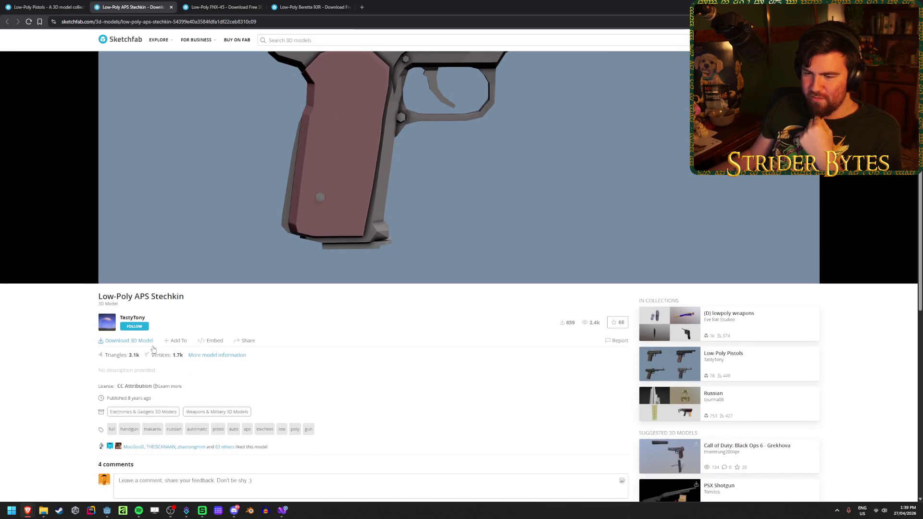
left_click(144, 343)
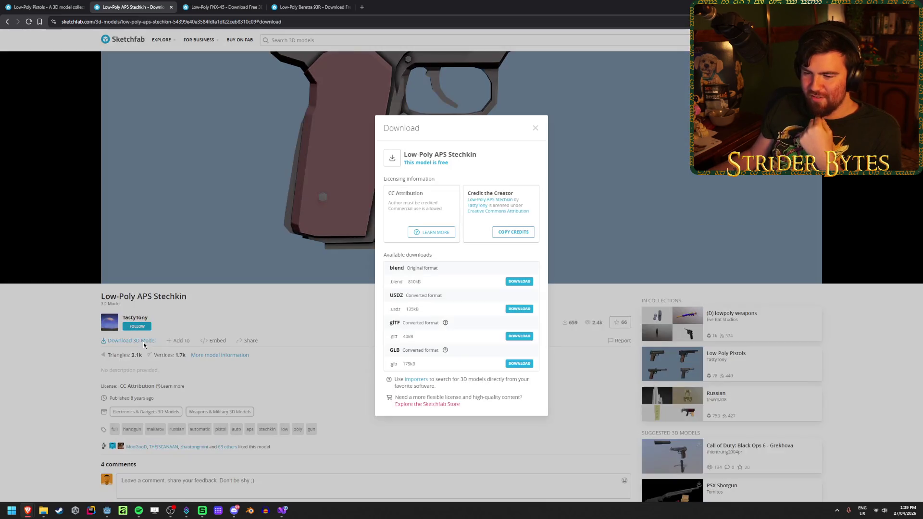
left_click(513, 282)
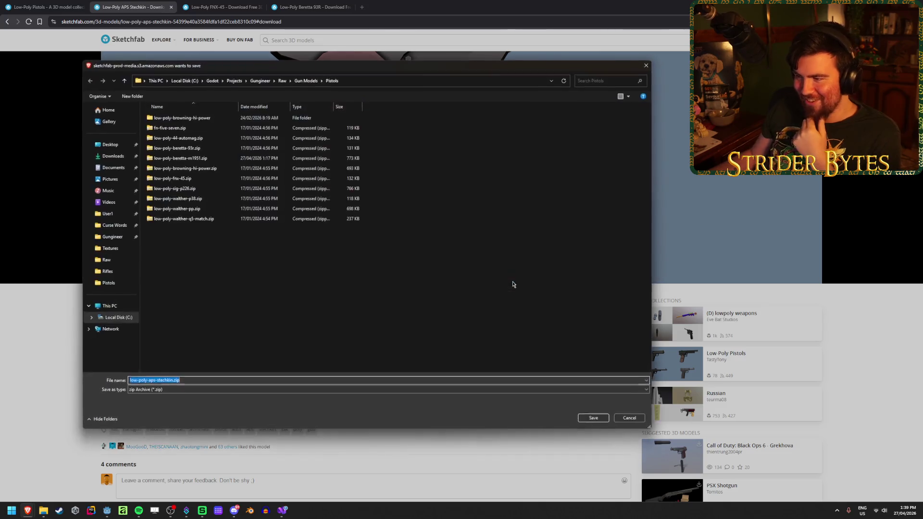
left_click(585, 419)
key("ctrl+w")
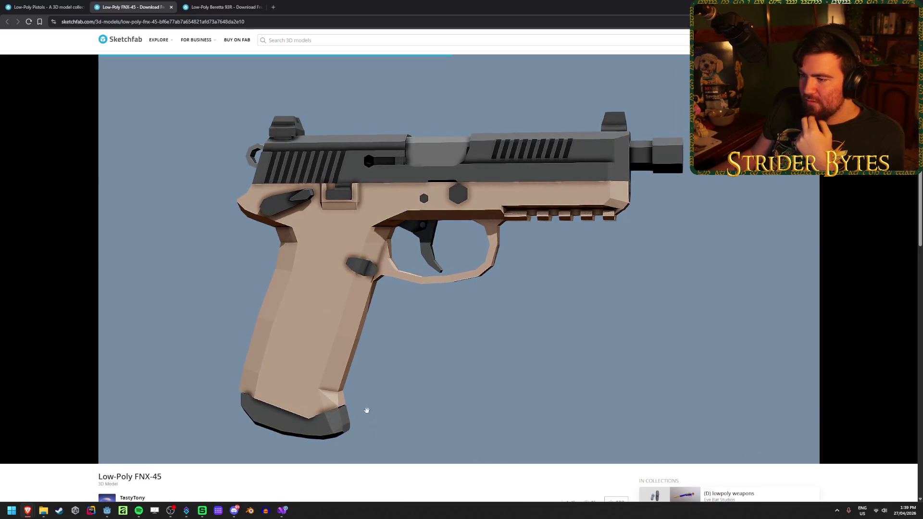
- Save the Low-Poly FNX-45 as GLB into the Pistols folder, then open a Twitch VOD in a new tab
scroll(408, 477, "down", 2)
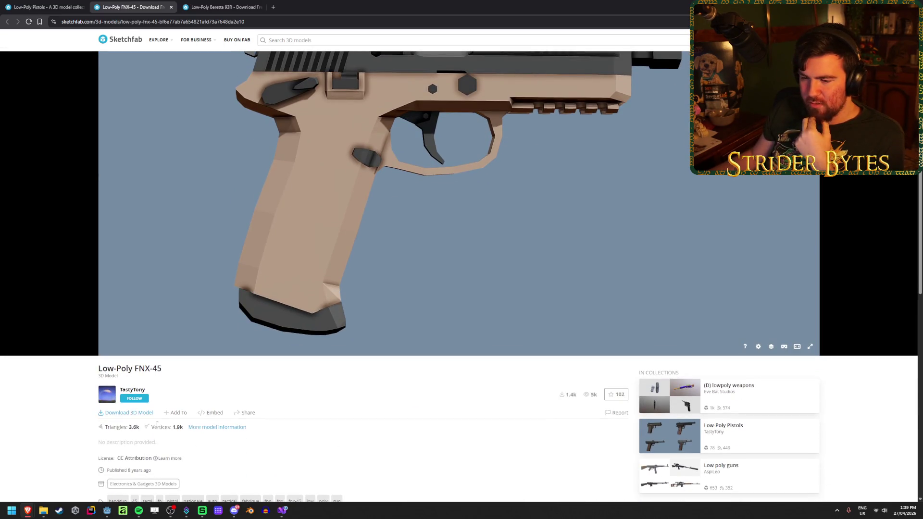
left_click(130, 412)
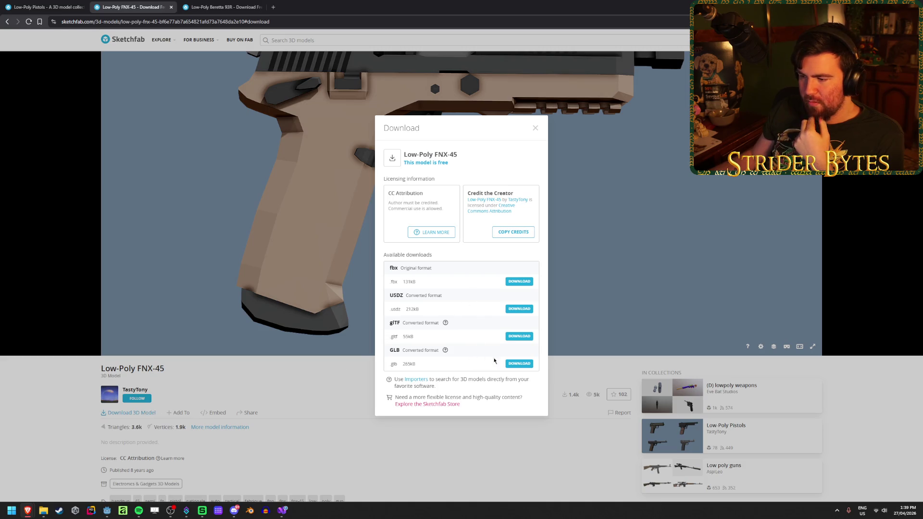
left_click(520, 364)
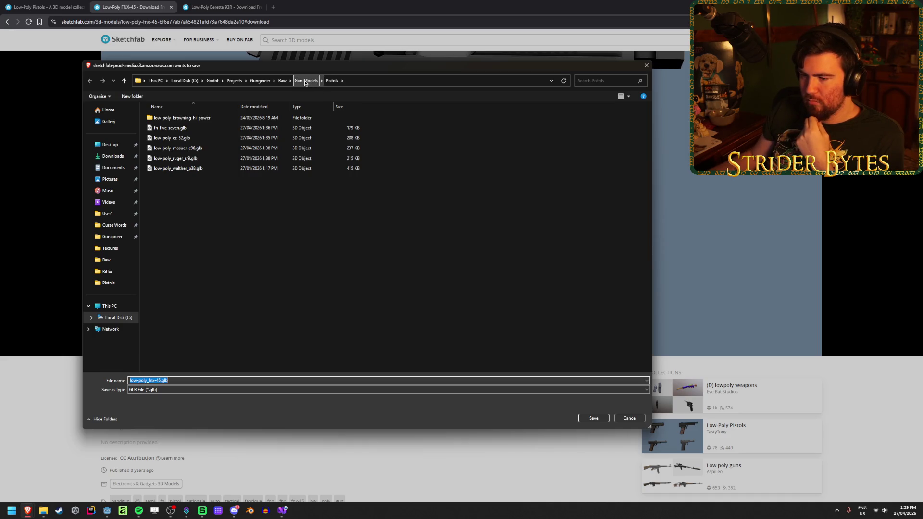
left_click(590, 420)
left_click(309, 405)
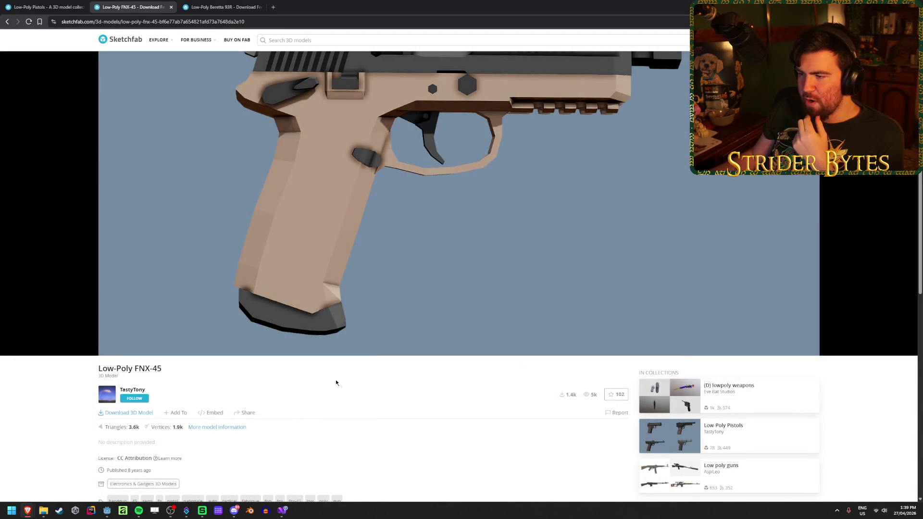
mouse_move(314, 262)
left_mouse_down()
mouse_move(311, 249)
mouse_move(287, 244)
mouse_move(328, 297)
mouse_move(357, 296)
mouse_move(346, 295)
left_mouse_up()
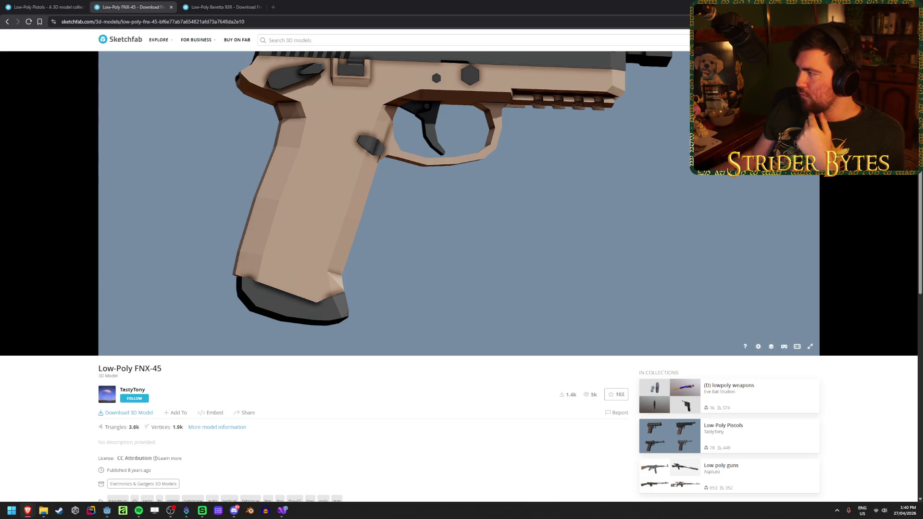
key("ctrl+shift+t")
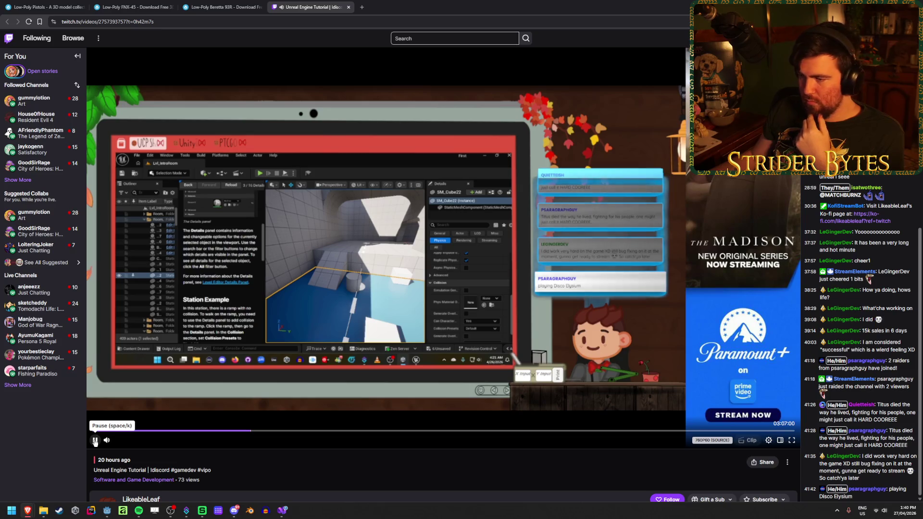
- Raise the Unreal Engine Tutorial VOD volume from 35% to about 53%, later closing the Twitch tab
mouse_move(107, 440)
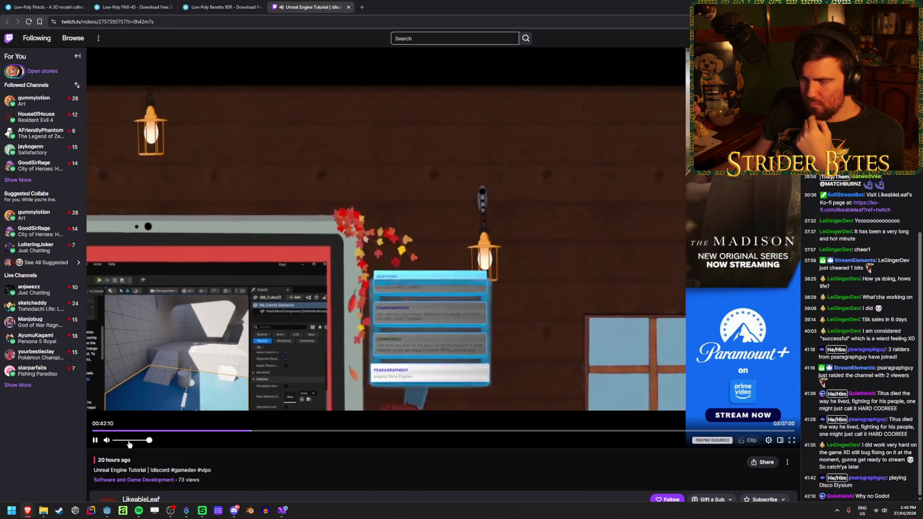
left_click_drag(128, 443, 135, 444)
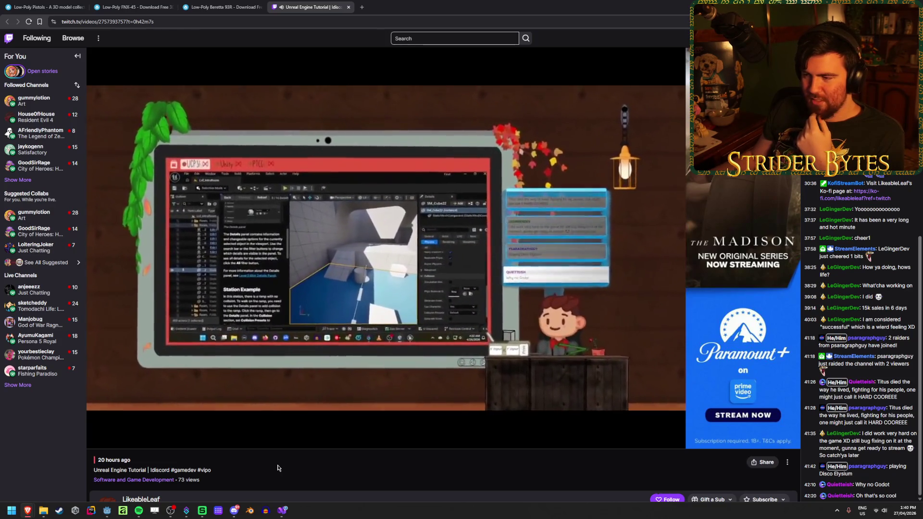
mouse_move(278, 452)
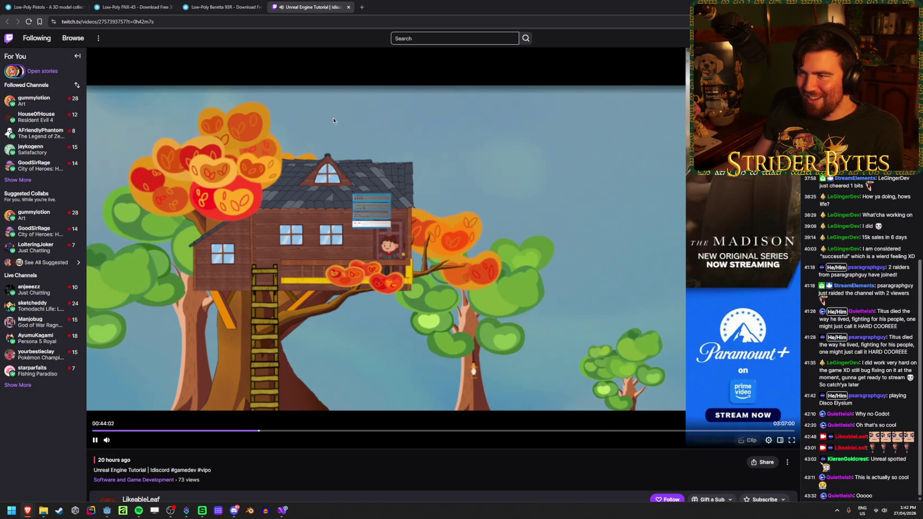
middle_click(321, 10)
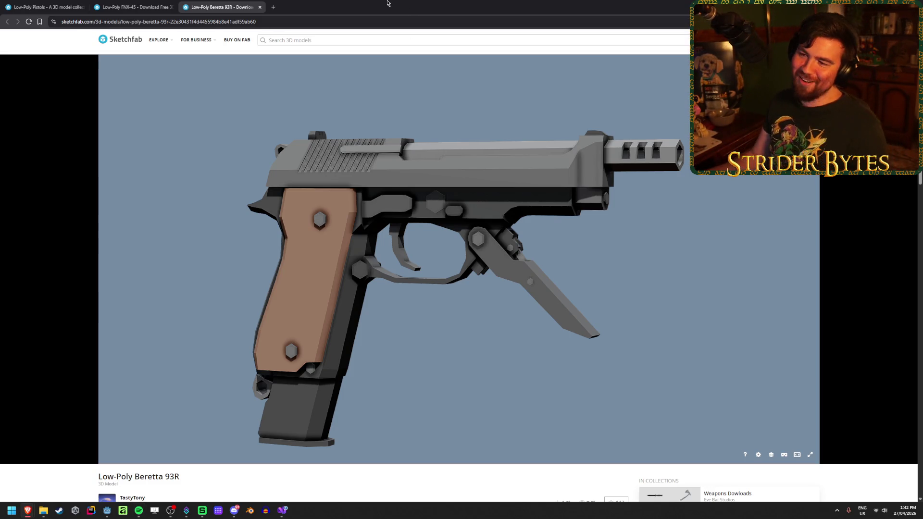
- Check the Low-Poly Pistols collection and FNX-45 tabs, then return to Godot to reimport the pistols
left_click(12, 3)
left_click(152, 2)
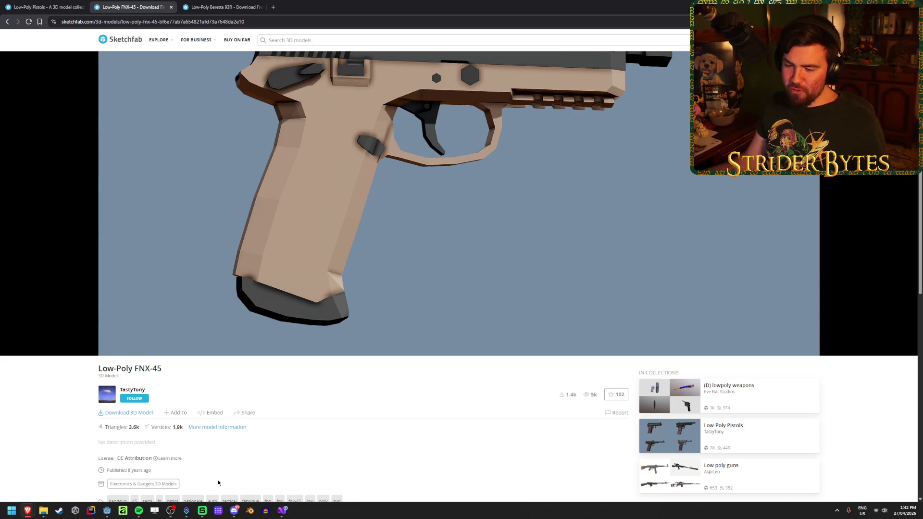
left_click(107, 510)
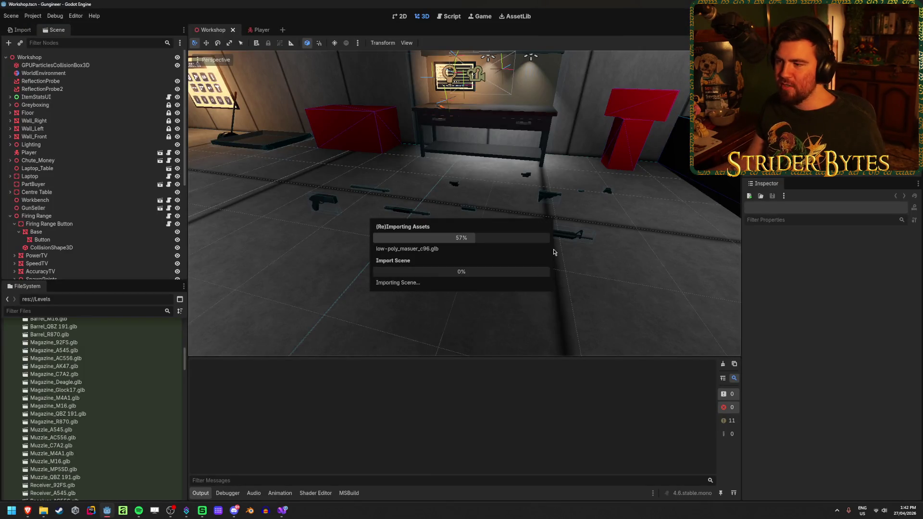